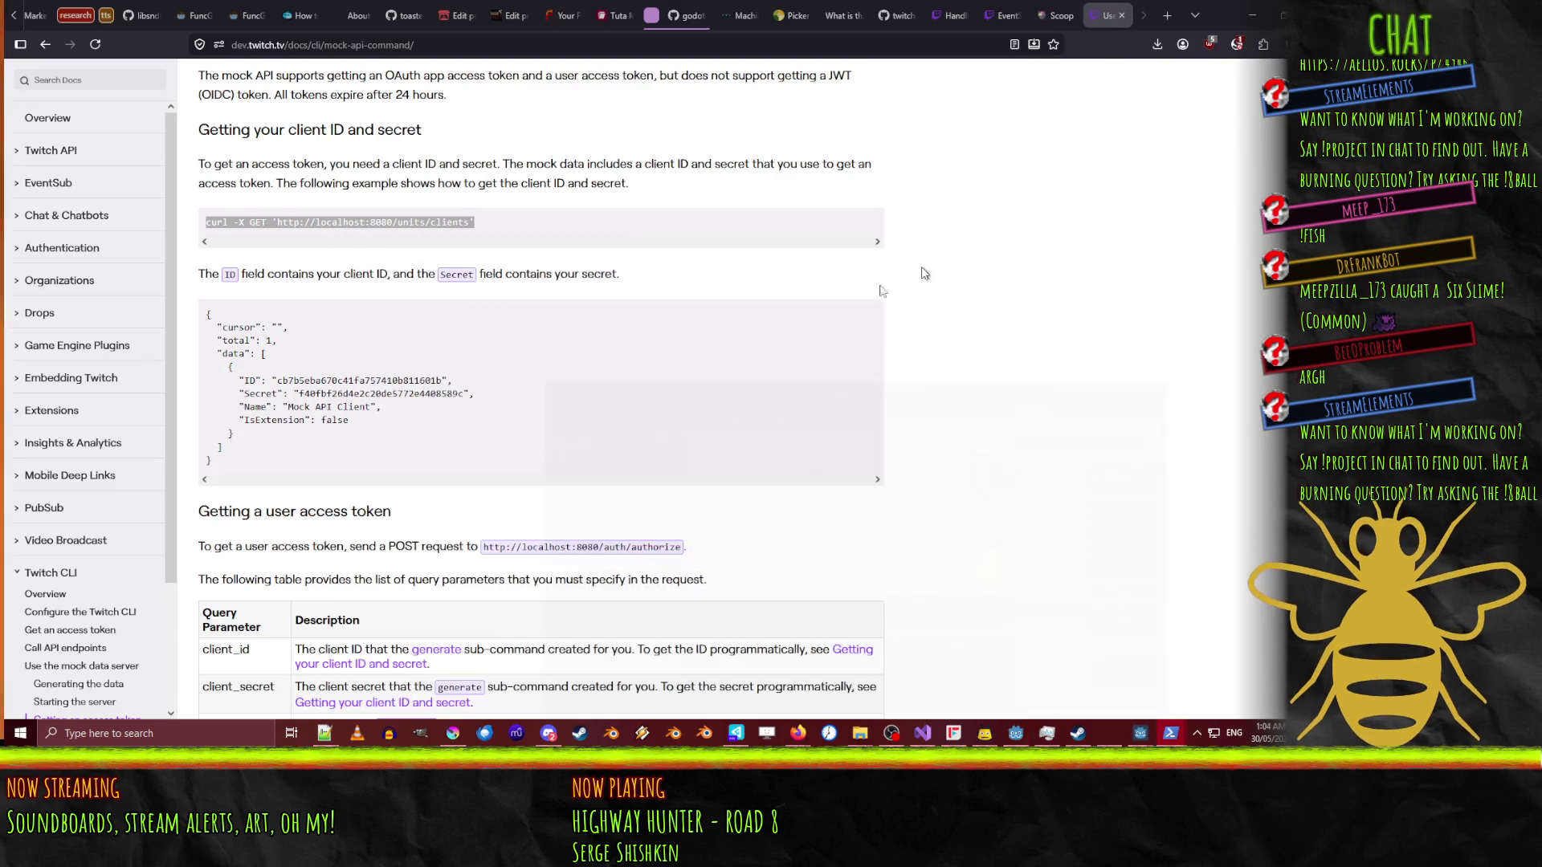
- Minimize the Godot editor to uncover the Twitch CLI mock API docs in the browser
{"action": "left_click", "coordinate": [1251, 6]}
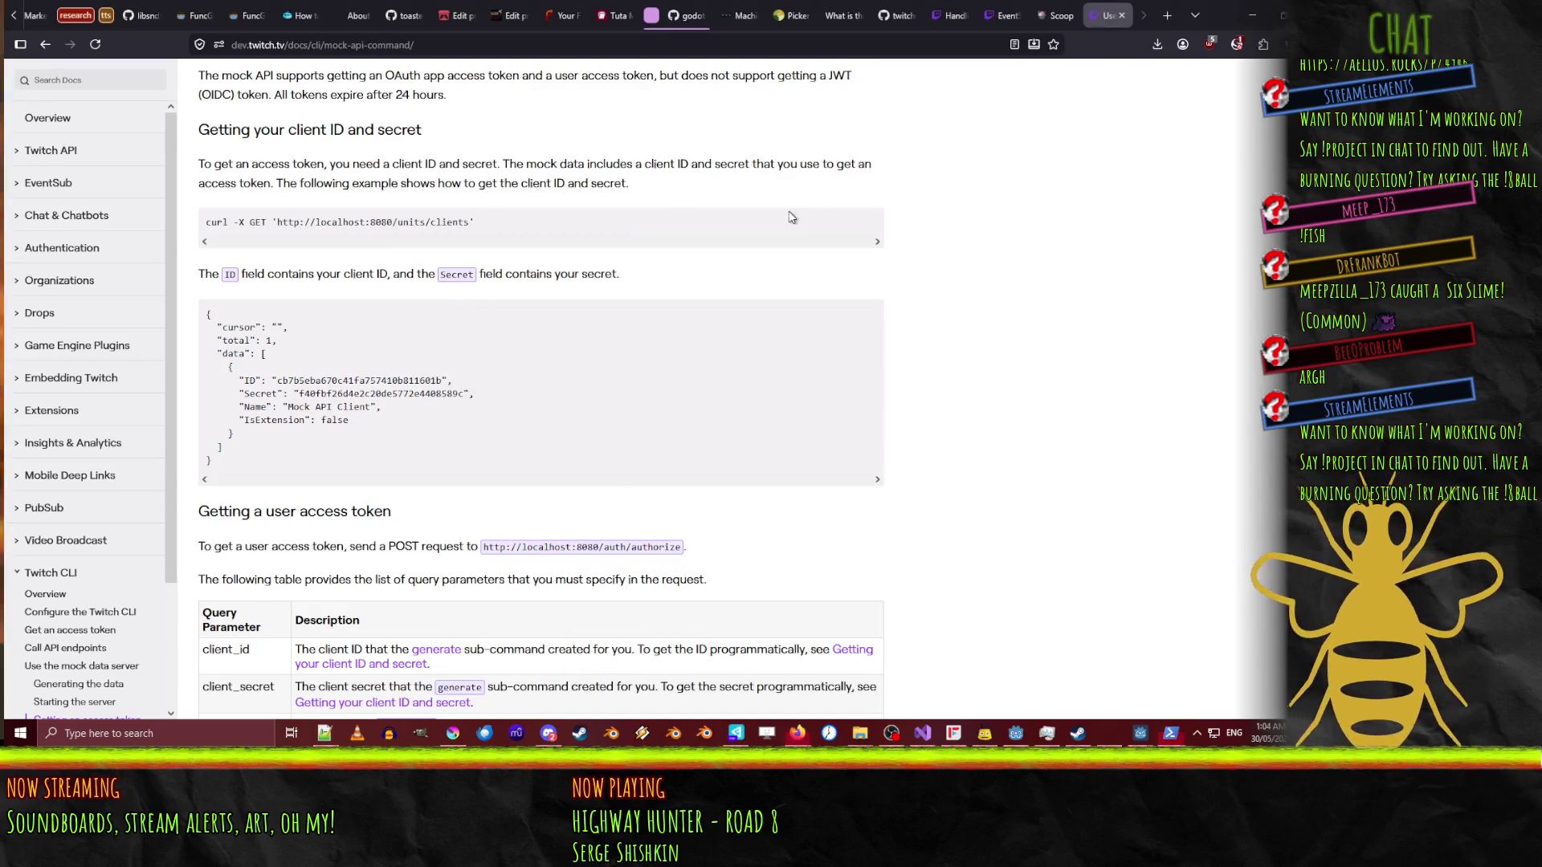
- Find 'client_id' on the mock-api page, then on the EventSub reference page
{"action": "key", "text": "ctrl+f"}
{"action": "type", "text": "{"}
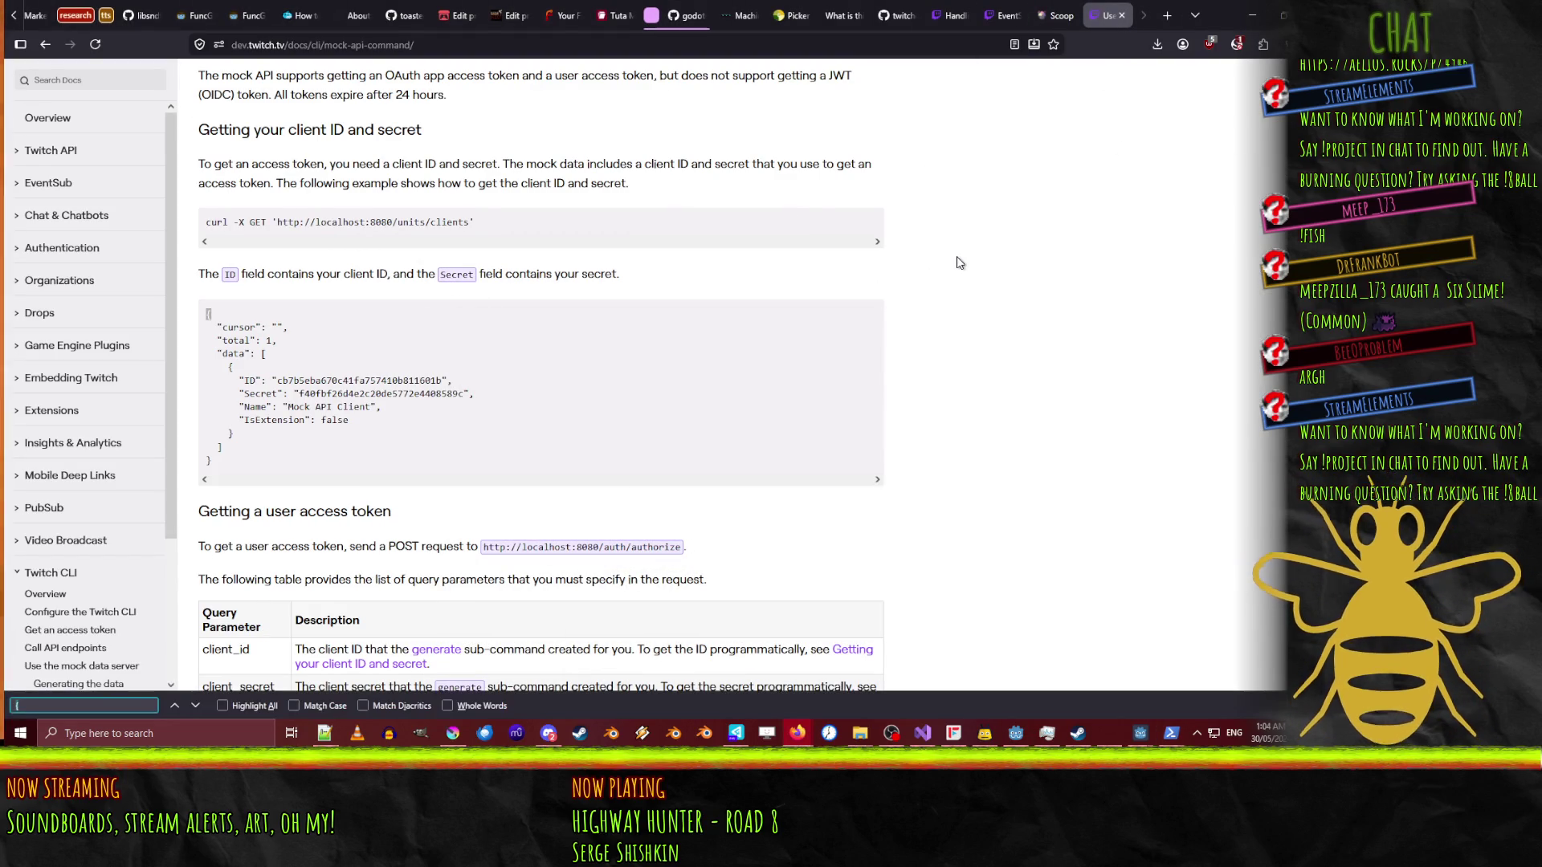
{"action": "type", "text": "clien"}
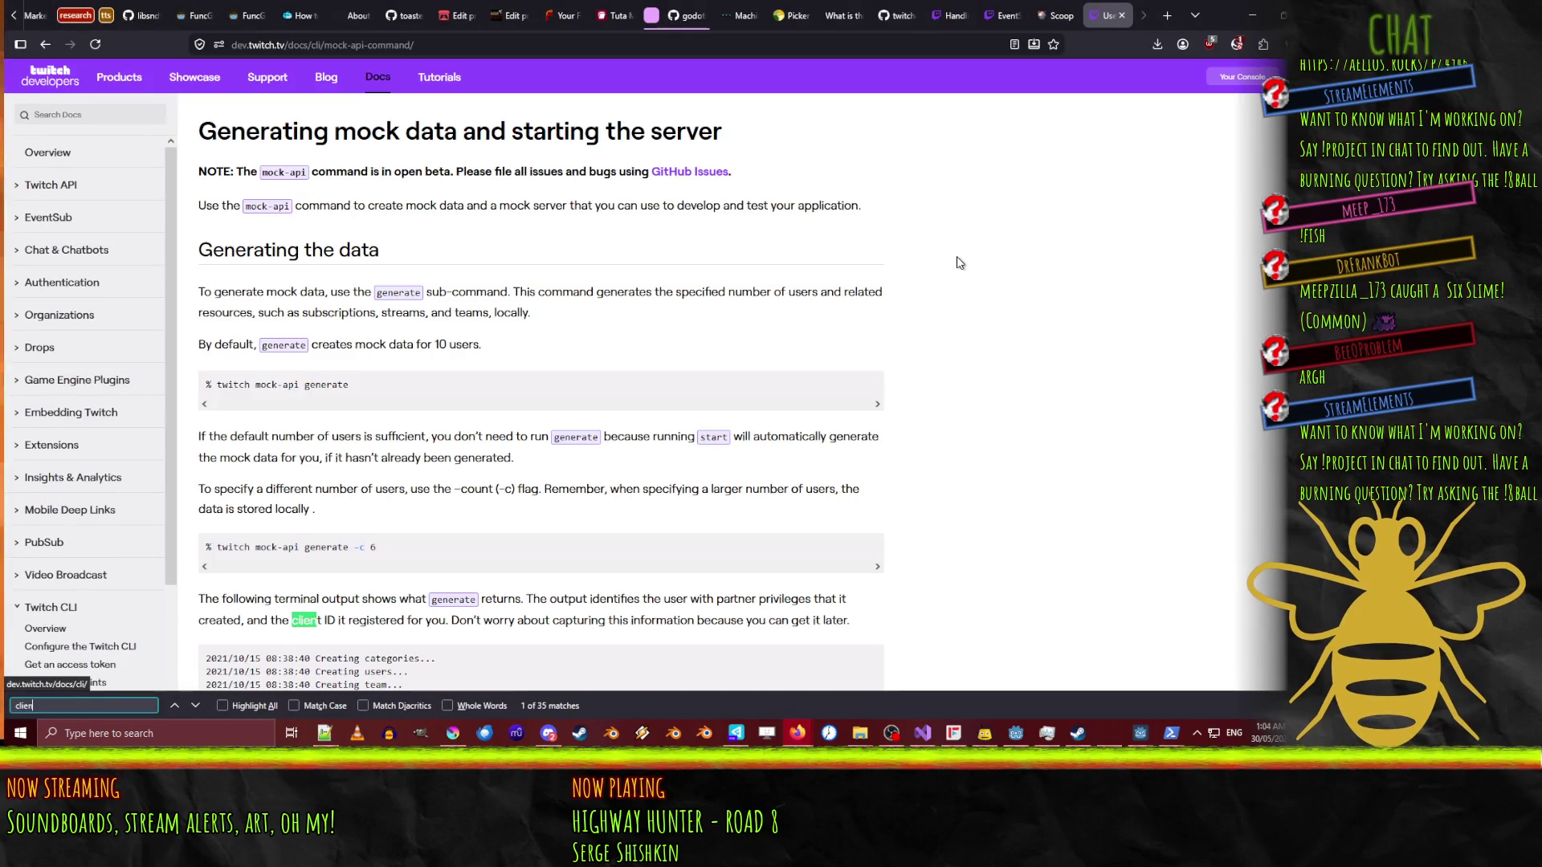
{"action": "type", "text": "t_id"}
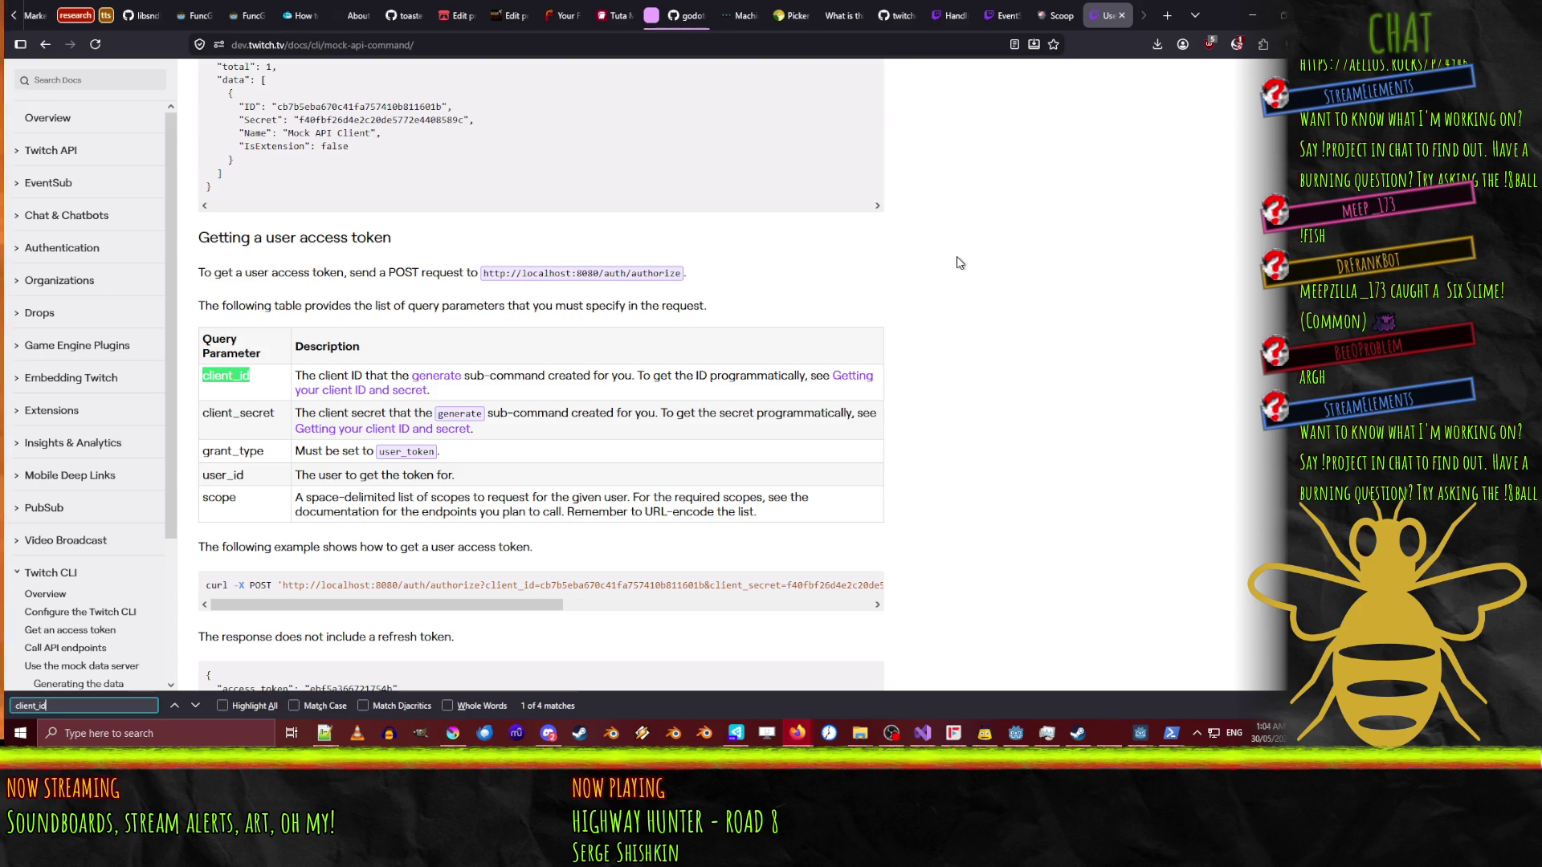
{"action": "key", "text": "ctrl+Page_Up"}
{"action": "key", "text": "ctrl+Page_Up"}
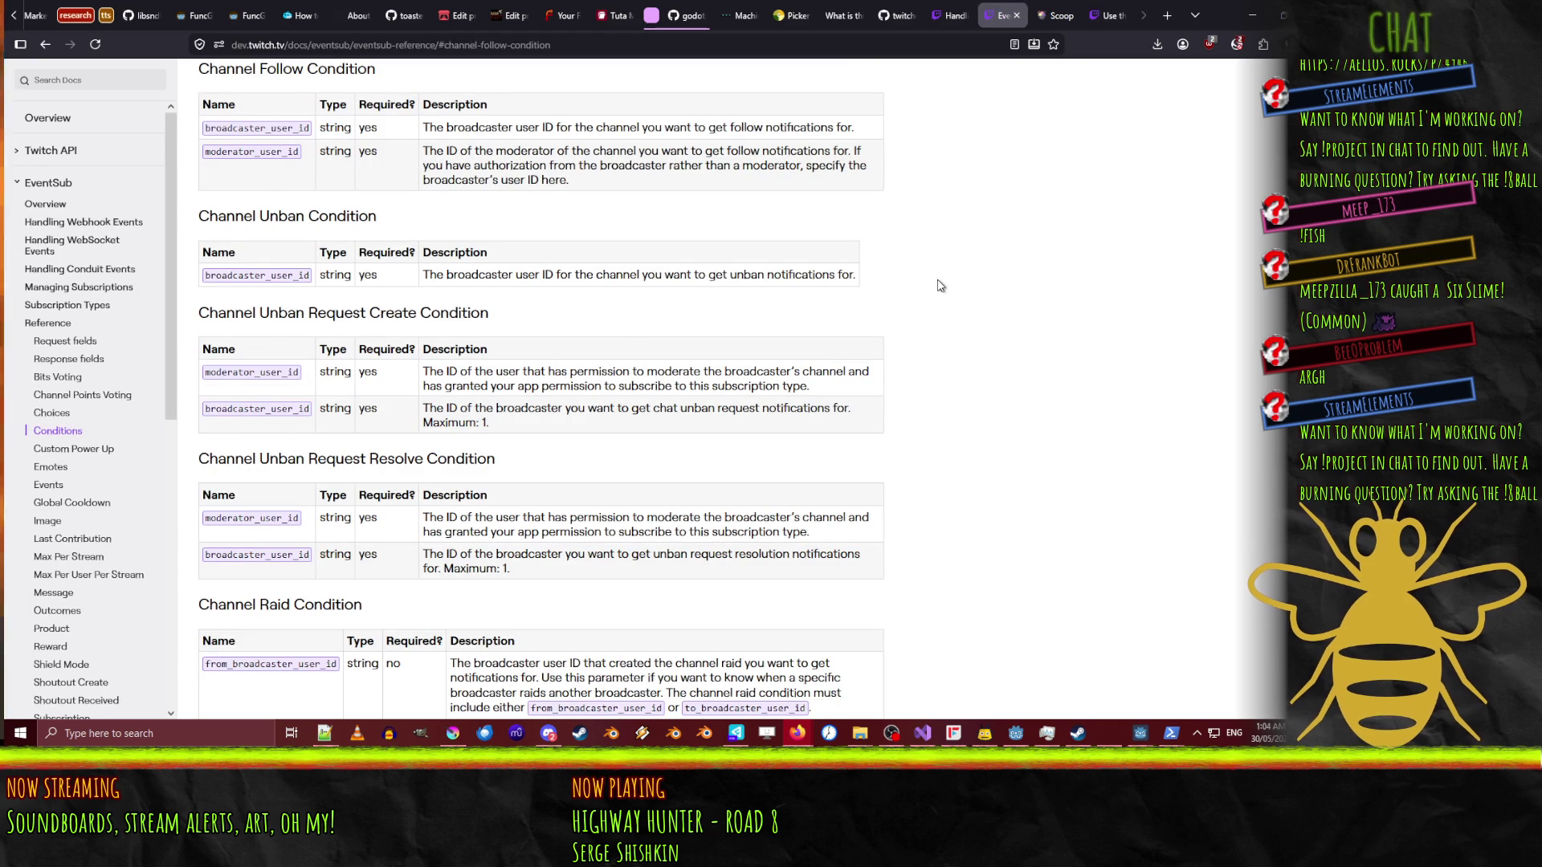
{"action": "key", "text": "ctrl+f"}
{"action": "key", "text": "Return"}
{"action": "type", "text": "client_id"}
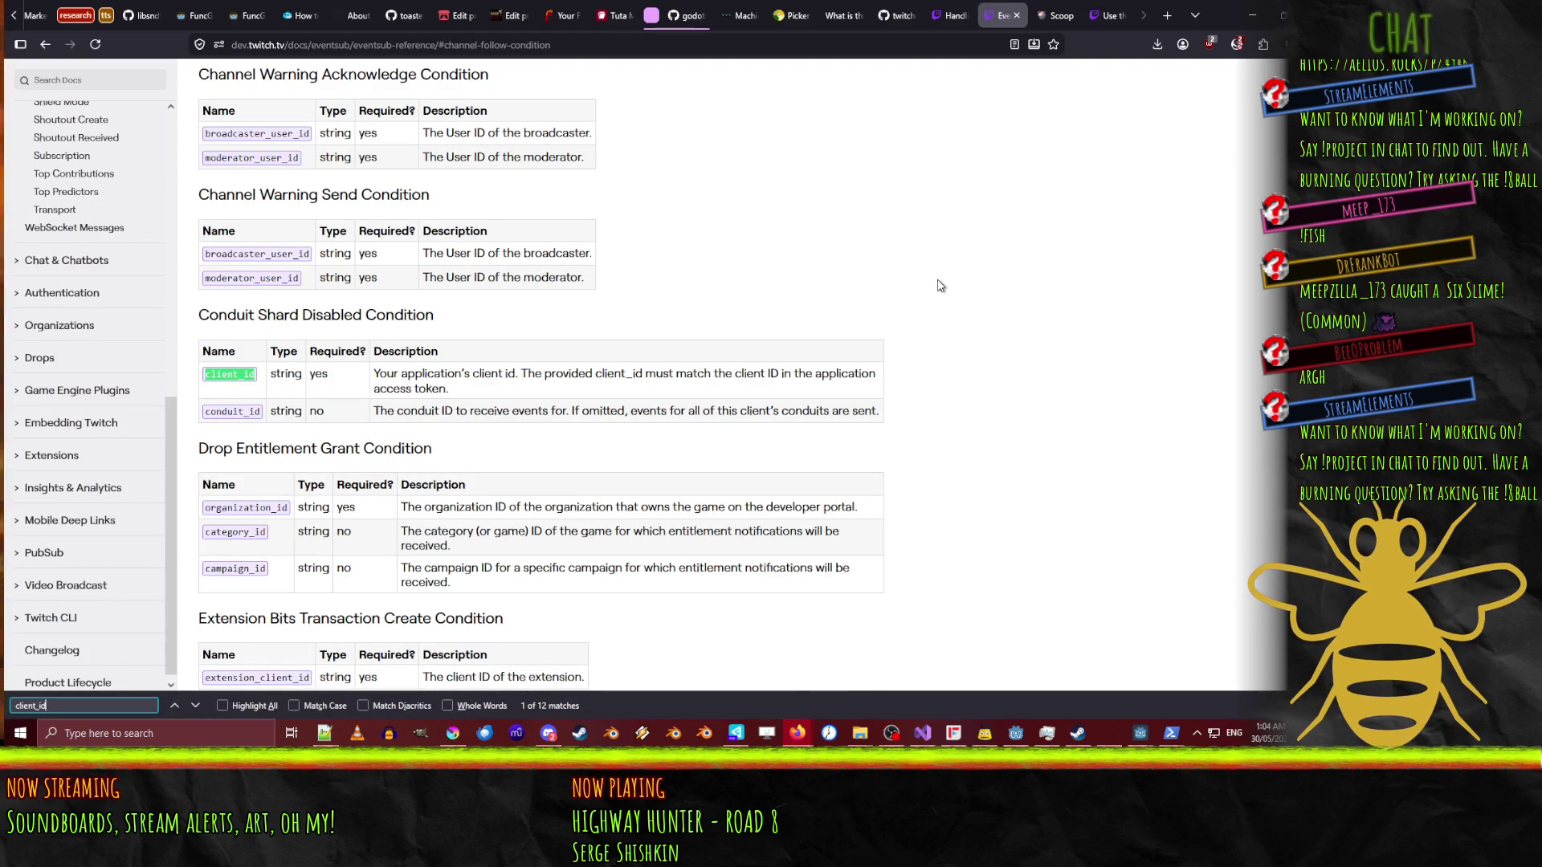
- Skim the webhook events page, then read the mock-api section on starting the localhost:8080 server
{"action": "left_click", "coordinate": [950, 15]}
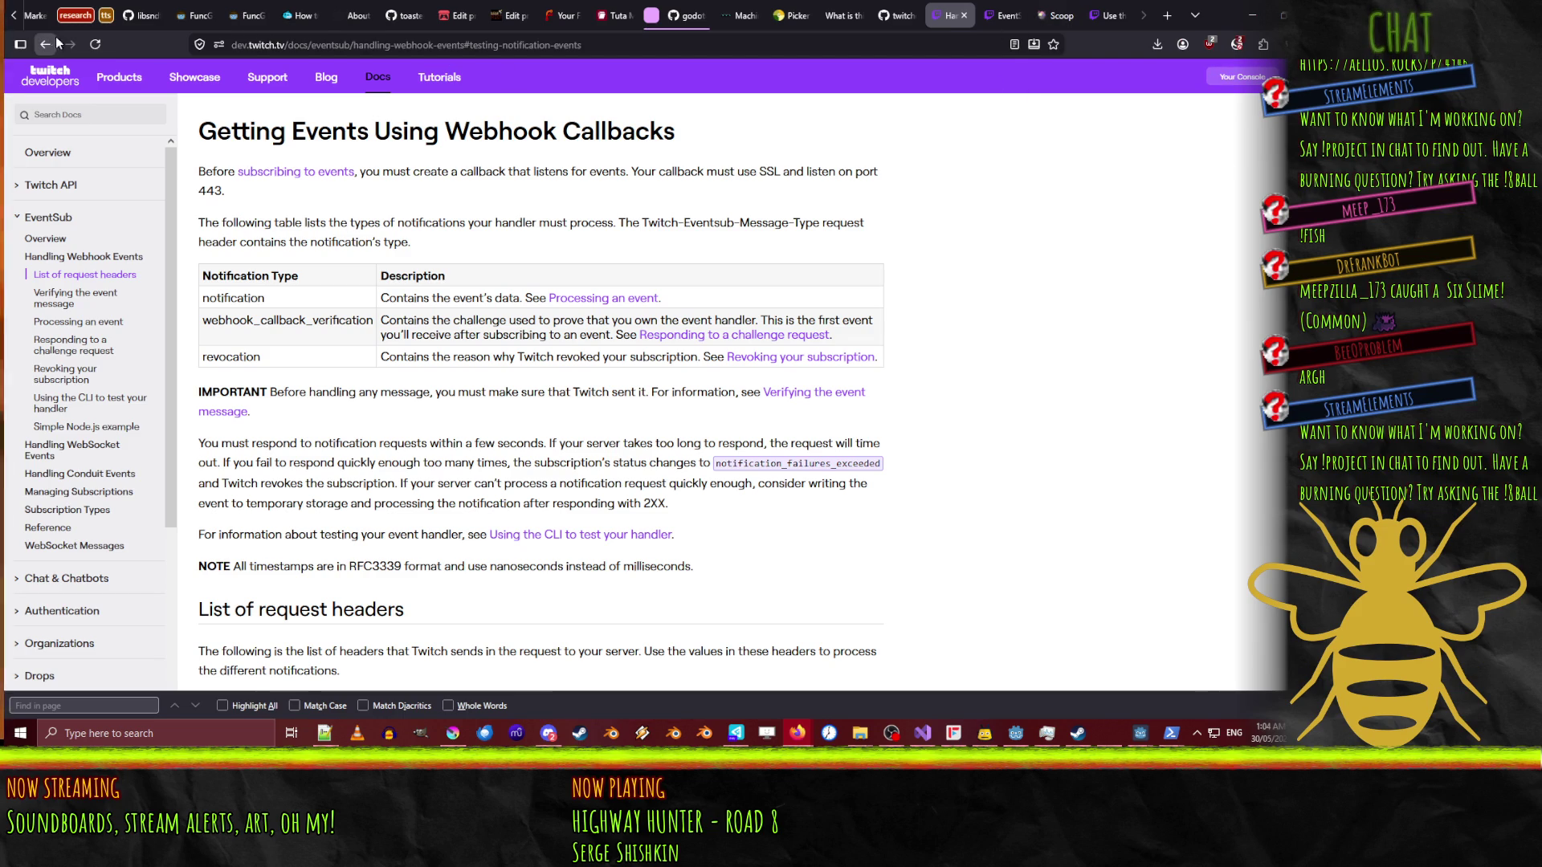
{"action": "scroll", "coordinate": [990, 273], "scroll_direction": "down", "scroll_amount": 5}
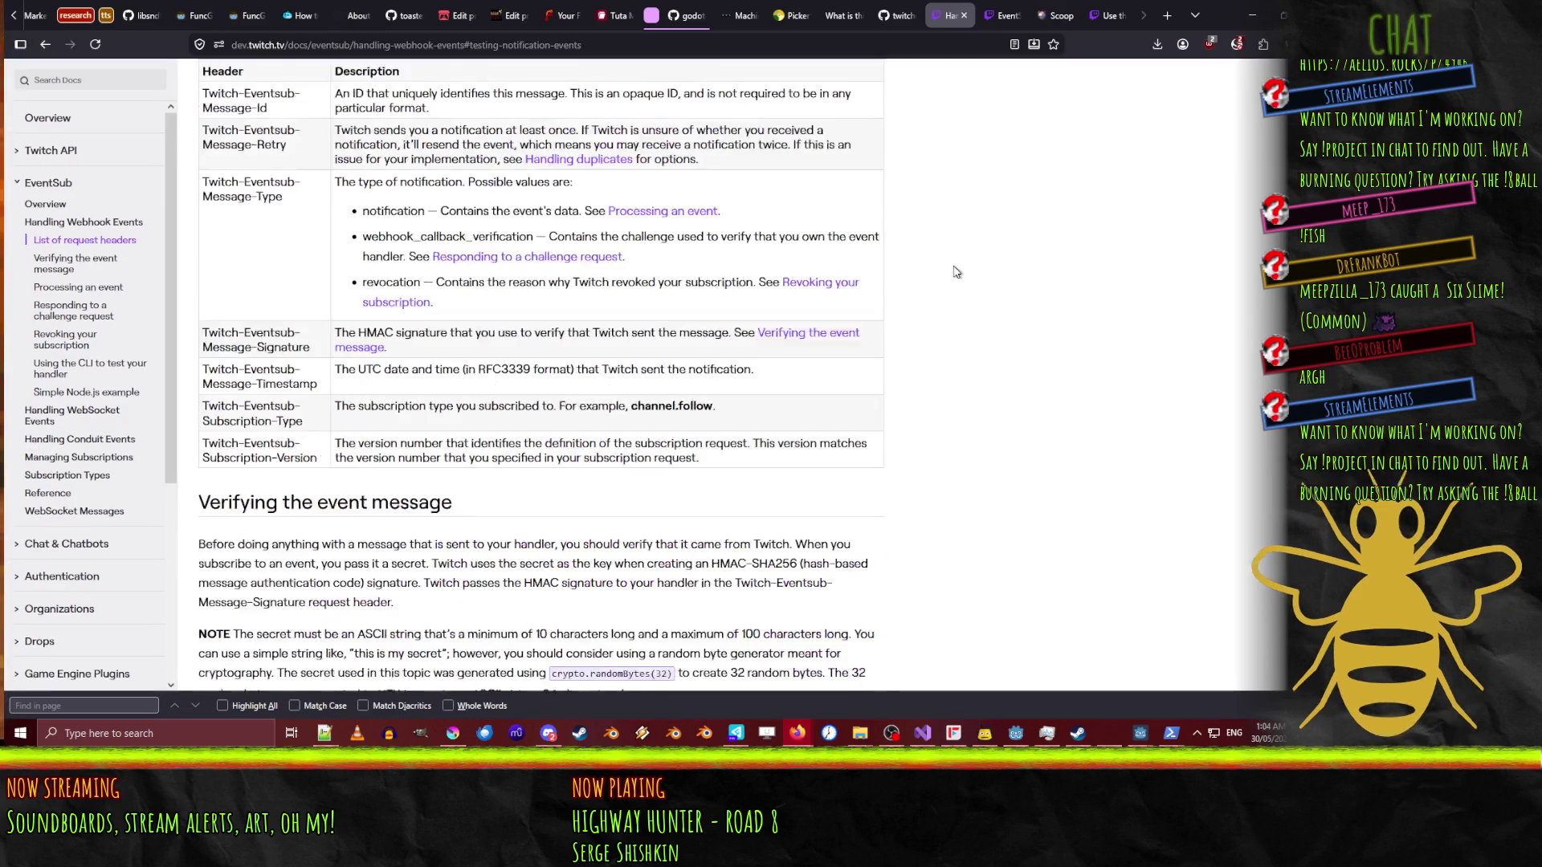
{"action": "scroll", "coordinate": [927, 361], "scroll_direction": "down", "scroll_amount": 5}
{"action": "scroll", "coordinate": [927, 361], "scroll_direction": "up", "scroll_amount": 10}
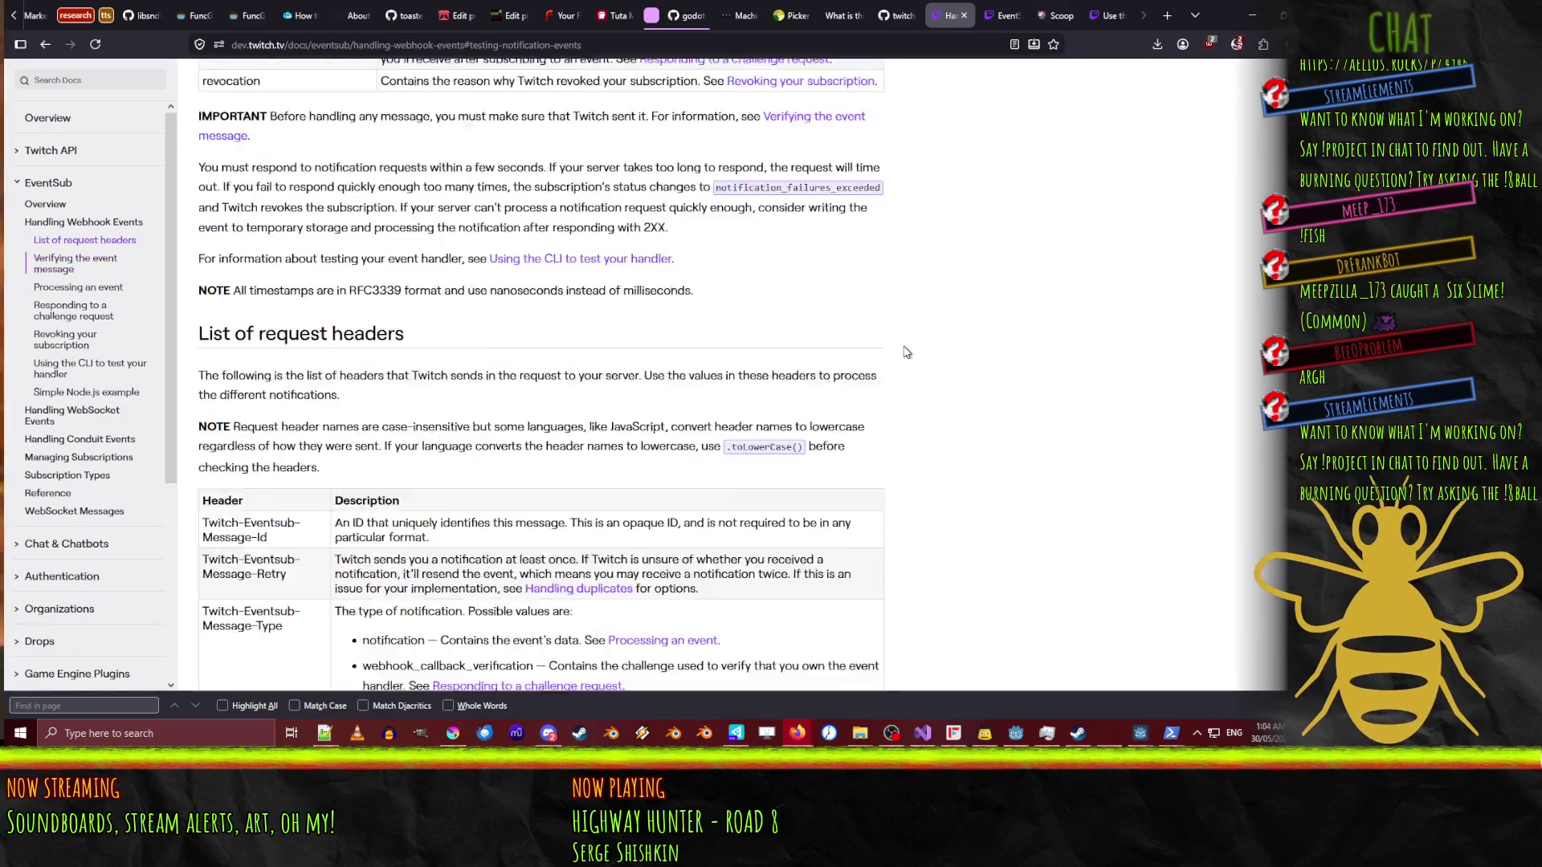
{"action": "left_click", "coordinate": [1106, 16]}
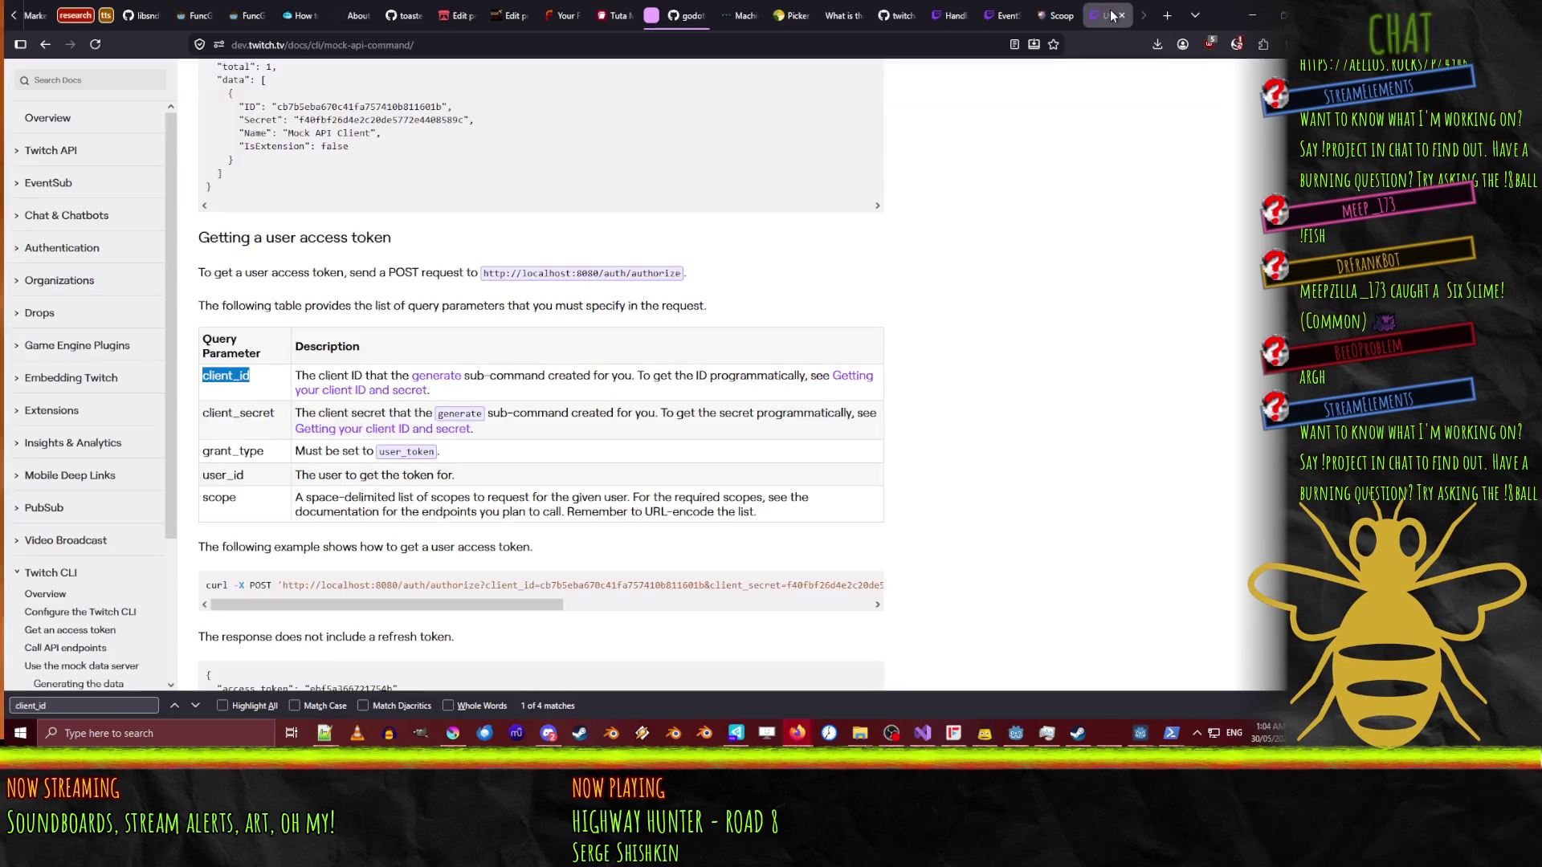
{"action": "scroll", "coordinate": [987, 315], "scroll_direction": "up", "scroll_amount": 5}
{"action": "scroll", "coordinate": [988, 315], "scroll_direction": "up", "scroll_amount": 15}
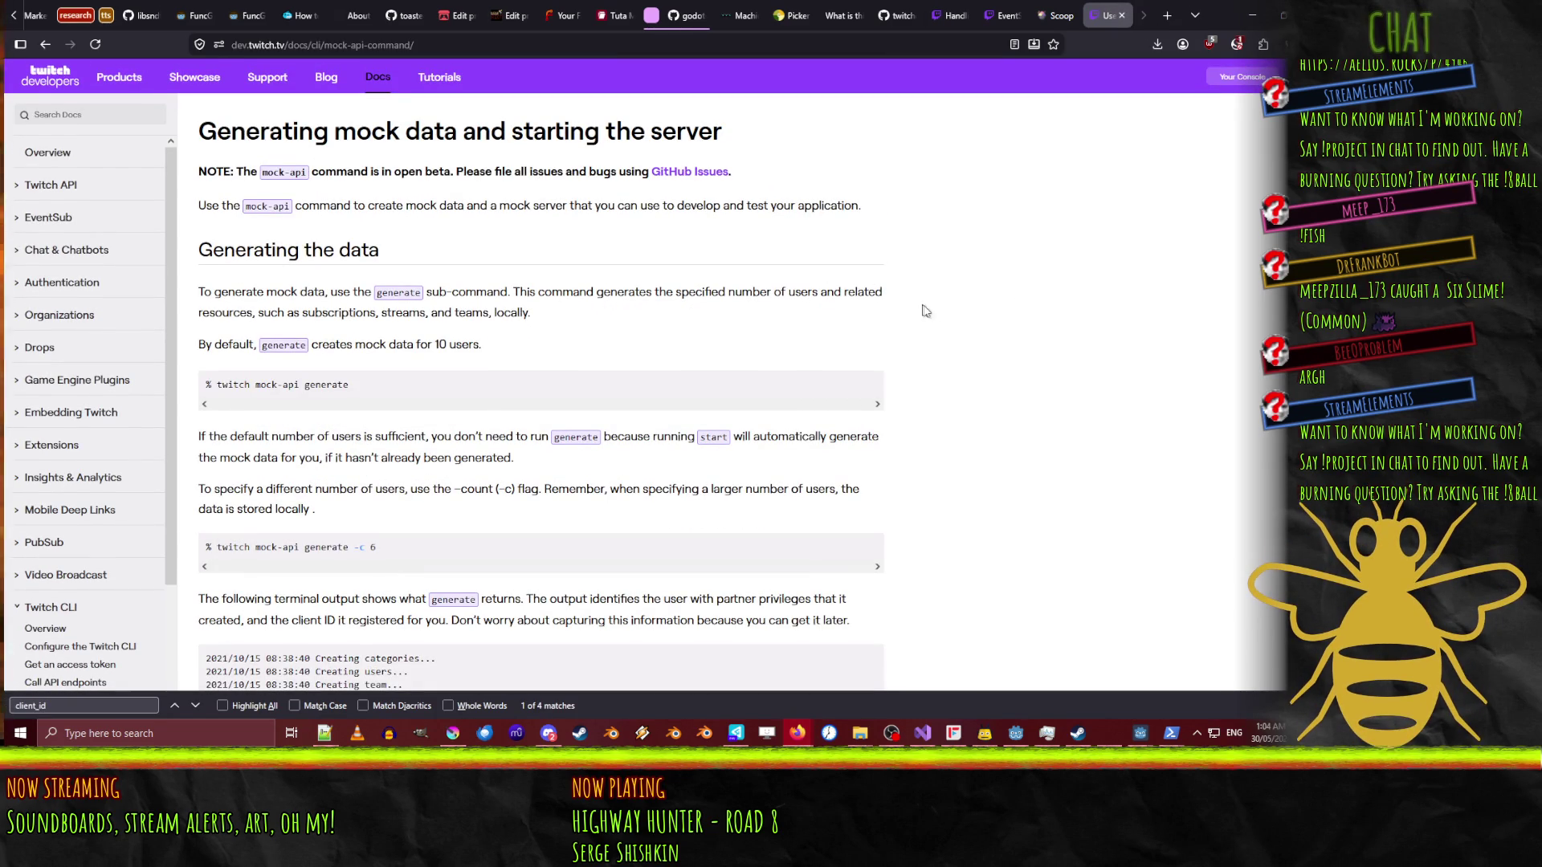
{"action": "scroll", "coordinate": [988, 273], "scroll_direction": "down", "scroll_amount": 10}
{"action": "scroll", "coordinate": [1051, 215], "scroll_direction": "down", "scroll_amount": 5}
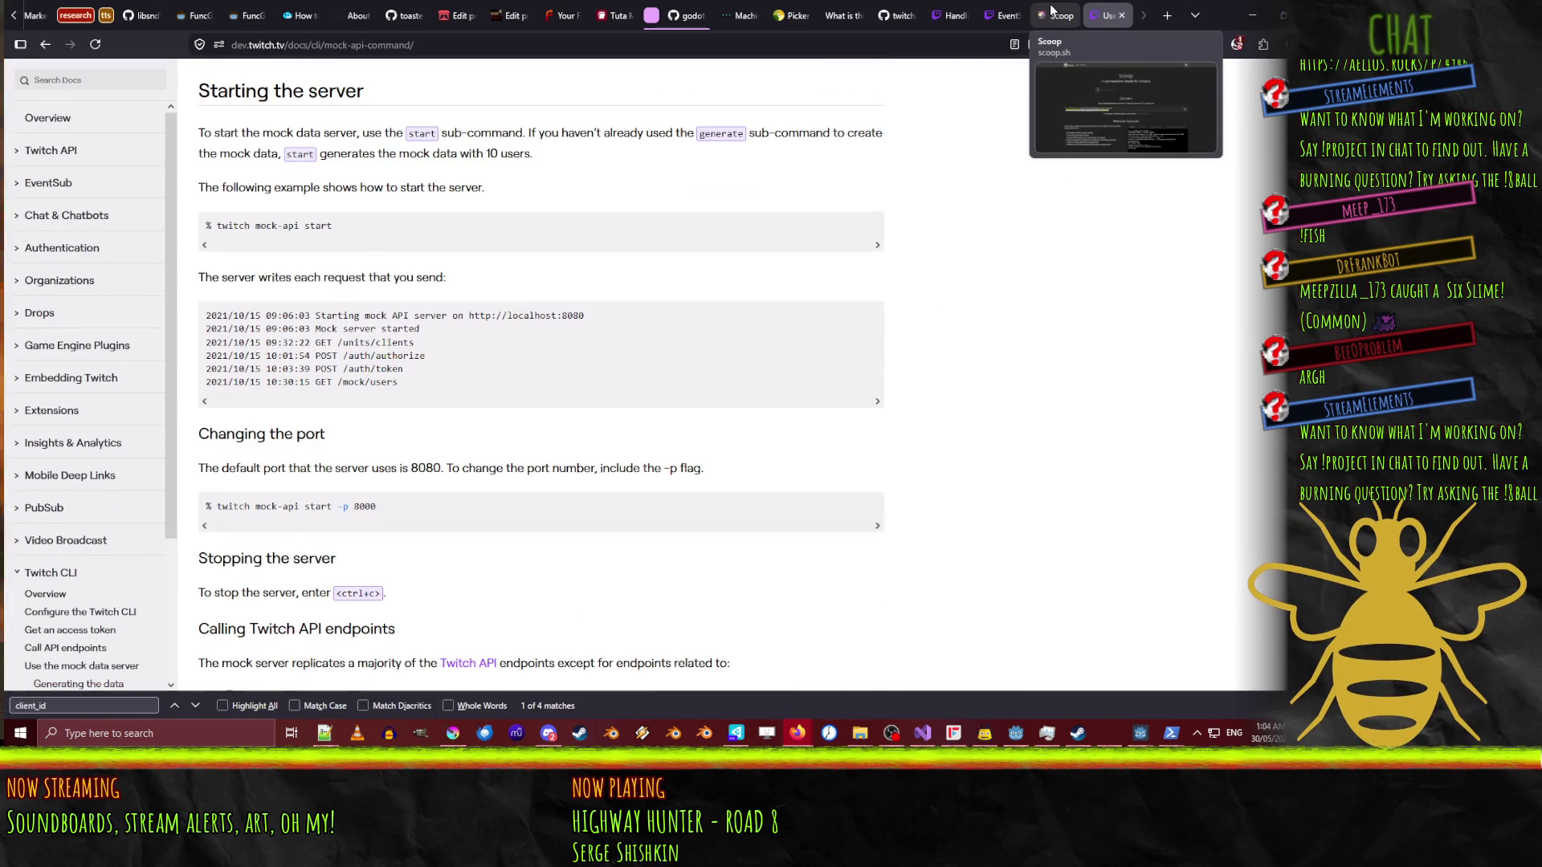
- Close the Scoop site and go back to the EventSub subscription types table
{"action": "left_click", "coordinate": [1051, 14]}
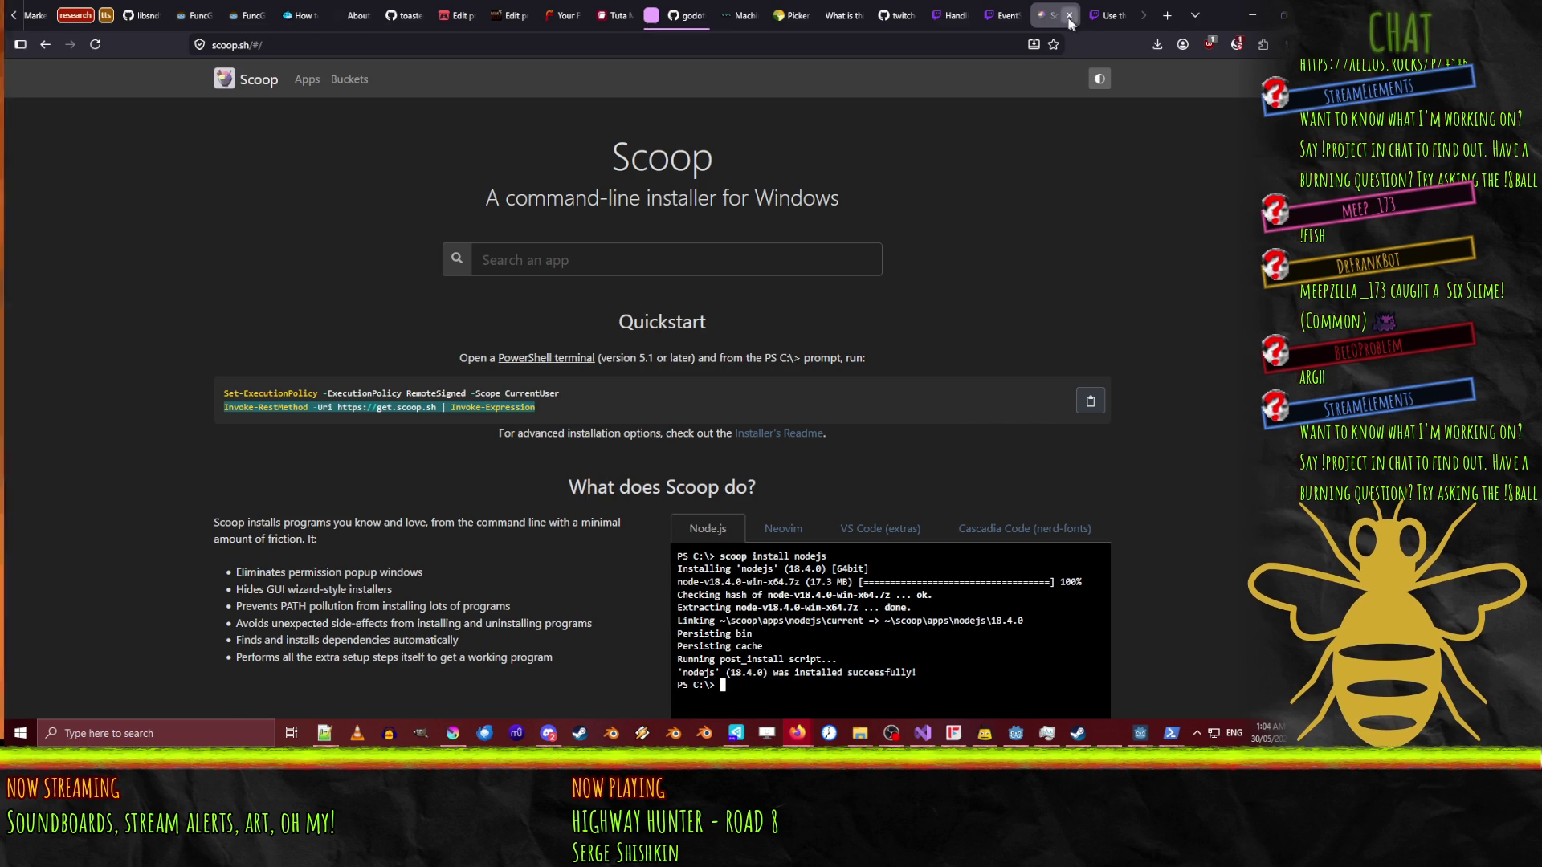
{"action": "left_click", "coordinate": [1069, 15]}
{"action": "left_click", "coordinate": [1058, 14]}
{"action": "scroll", "coordinate": [995, 297], "scroll_direction": "down", "scroll_amount": 15}
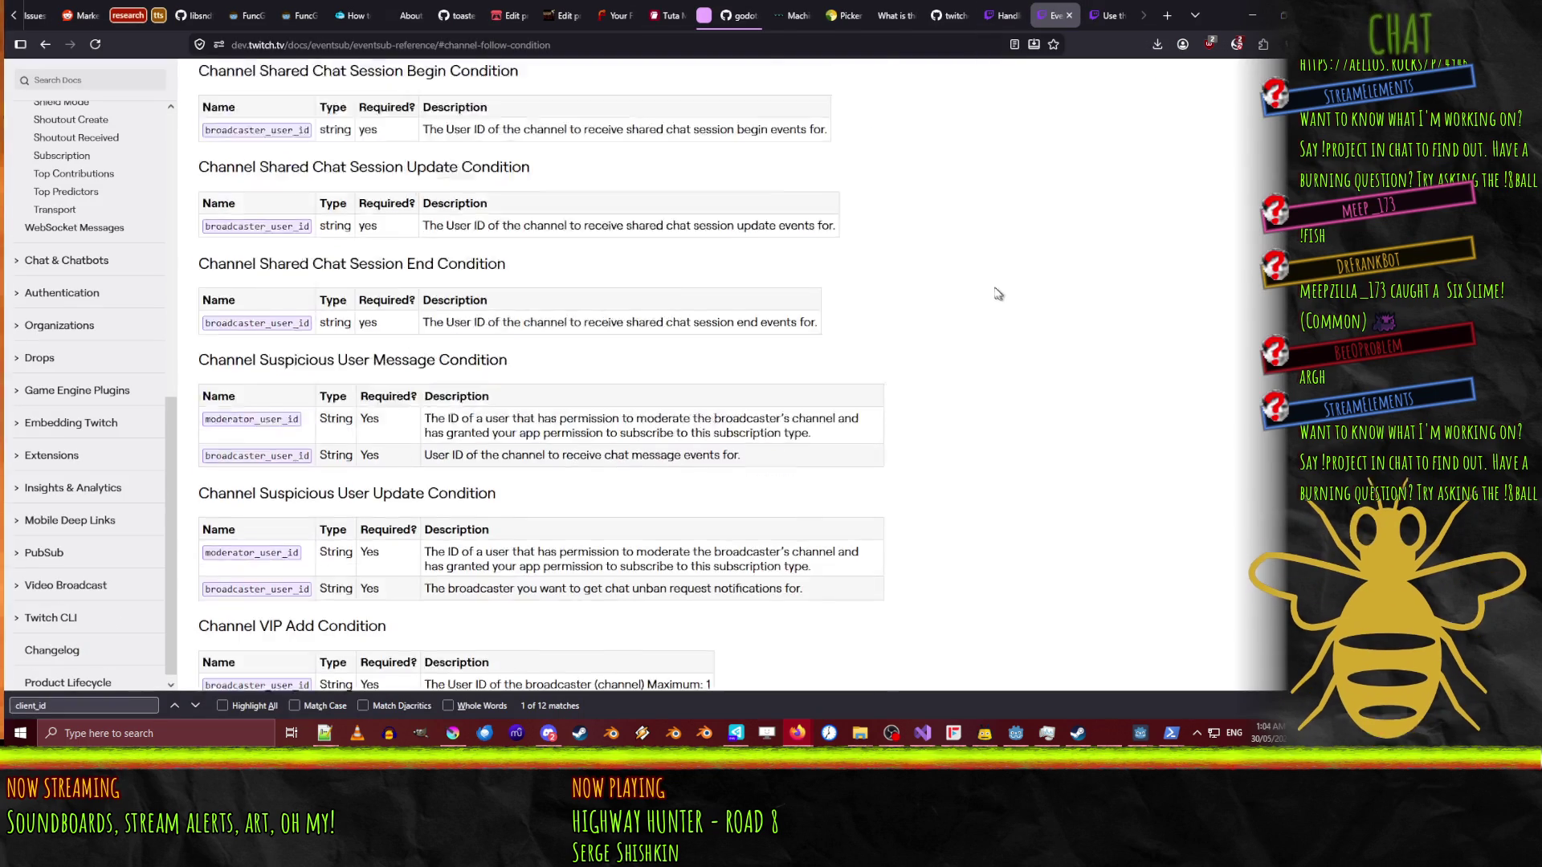
{"action": "scroll", "coordinate": [989, 310], "scroll_direction": "down", "scroll_amount": 5}
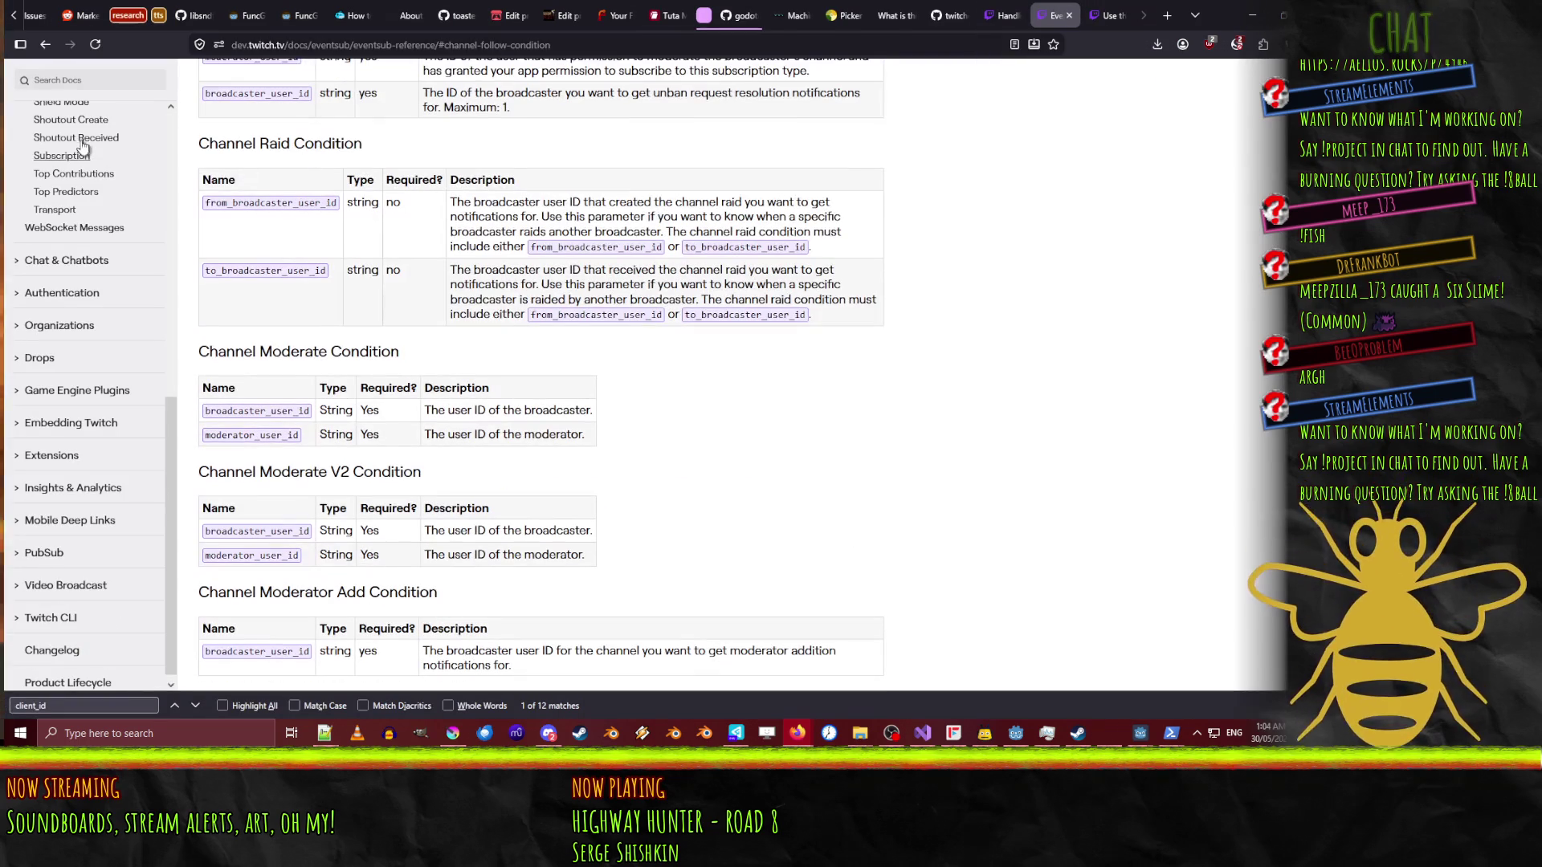
{"action": "left_click", "coordinate": [39, 48]}
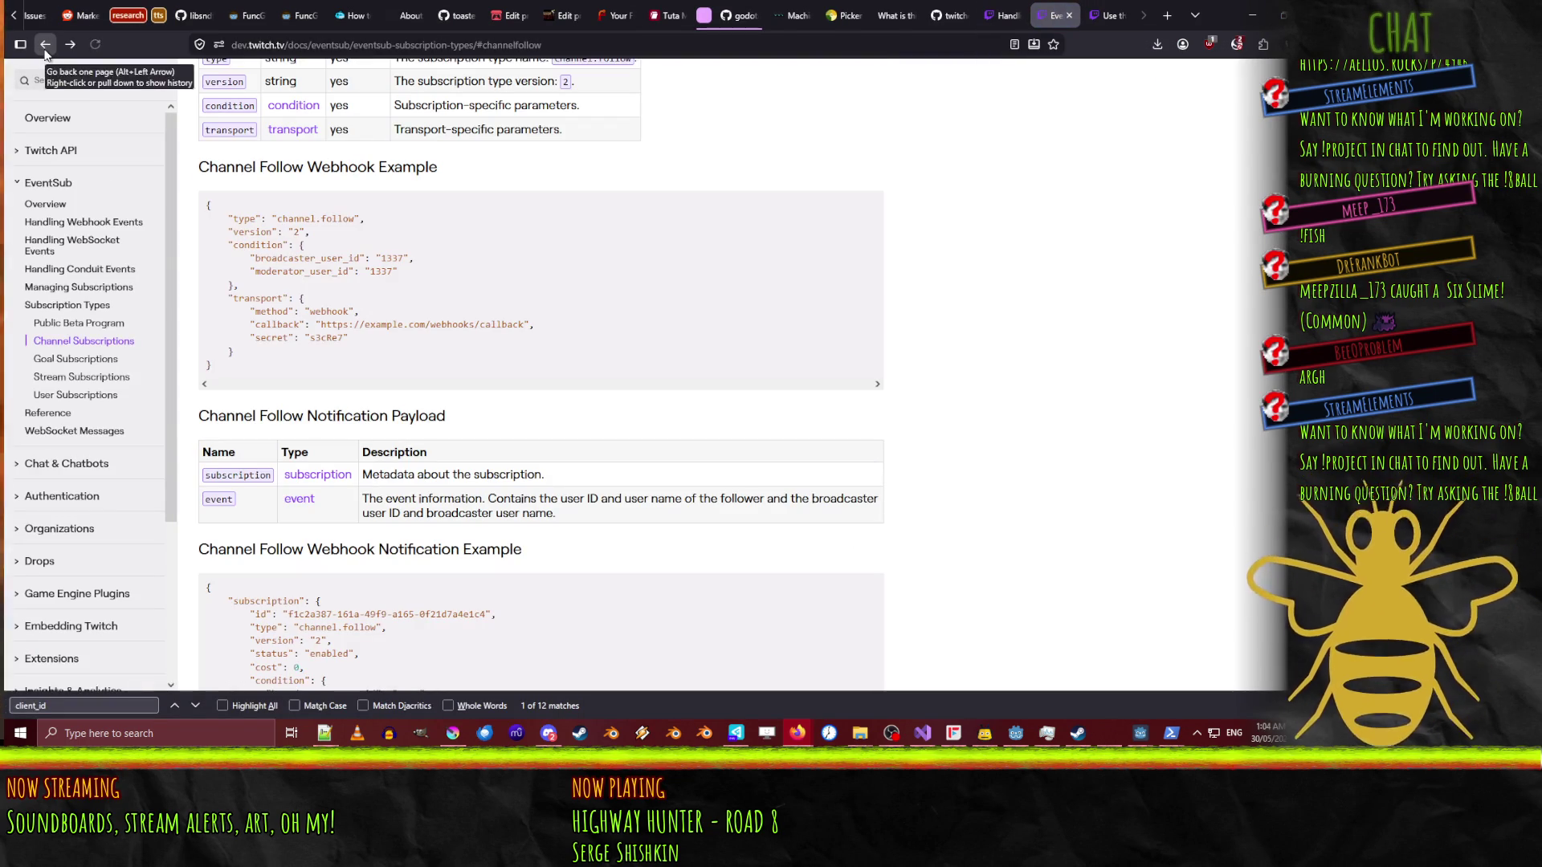
{"action": "scroll", "coordinate": [679, 294], "scroll_direction": "up", "scroll_amount": 10}
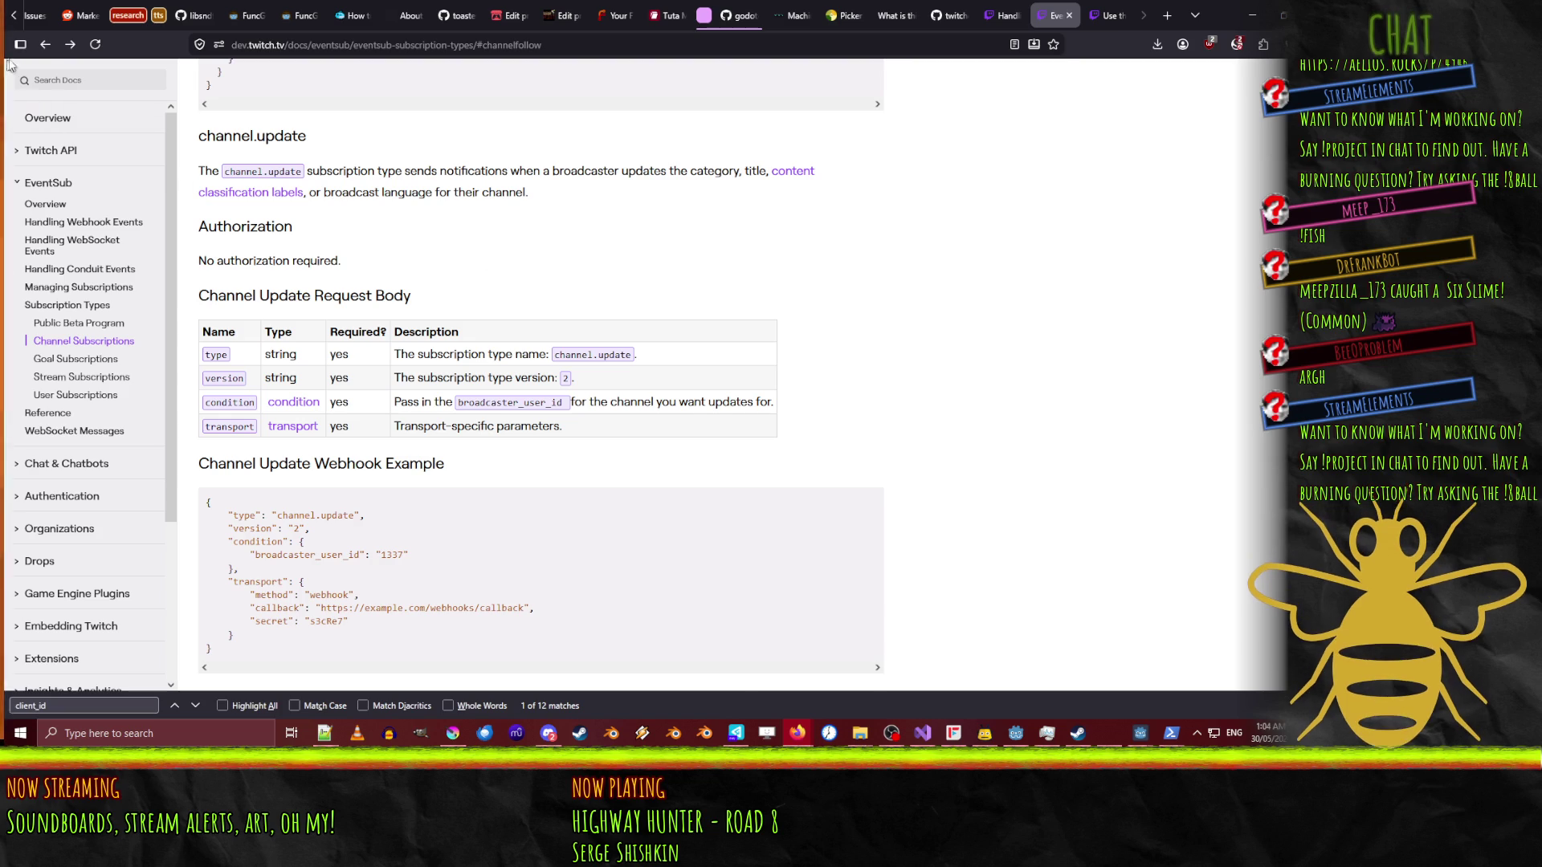
{"action": "left_click", "coordinate": [39, 50]}
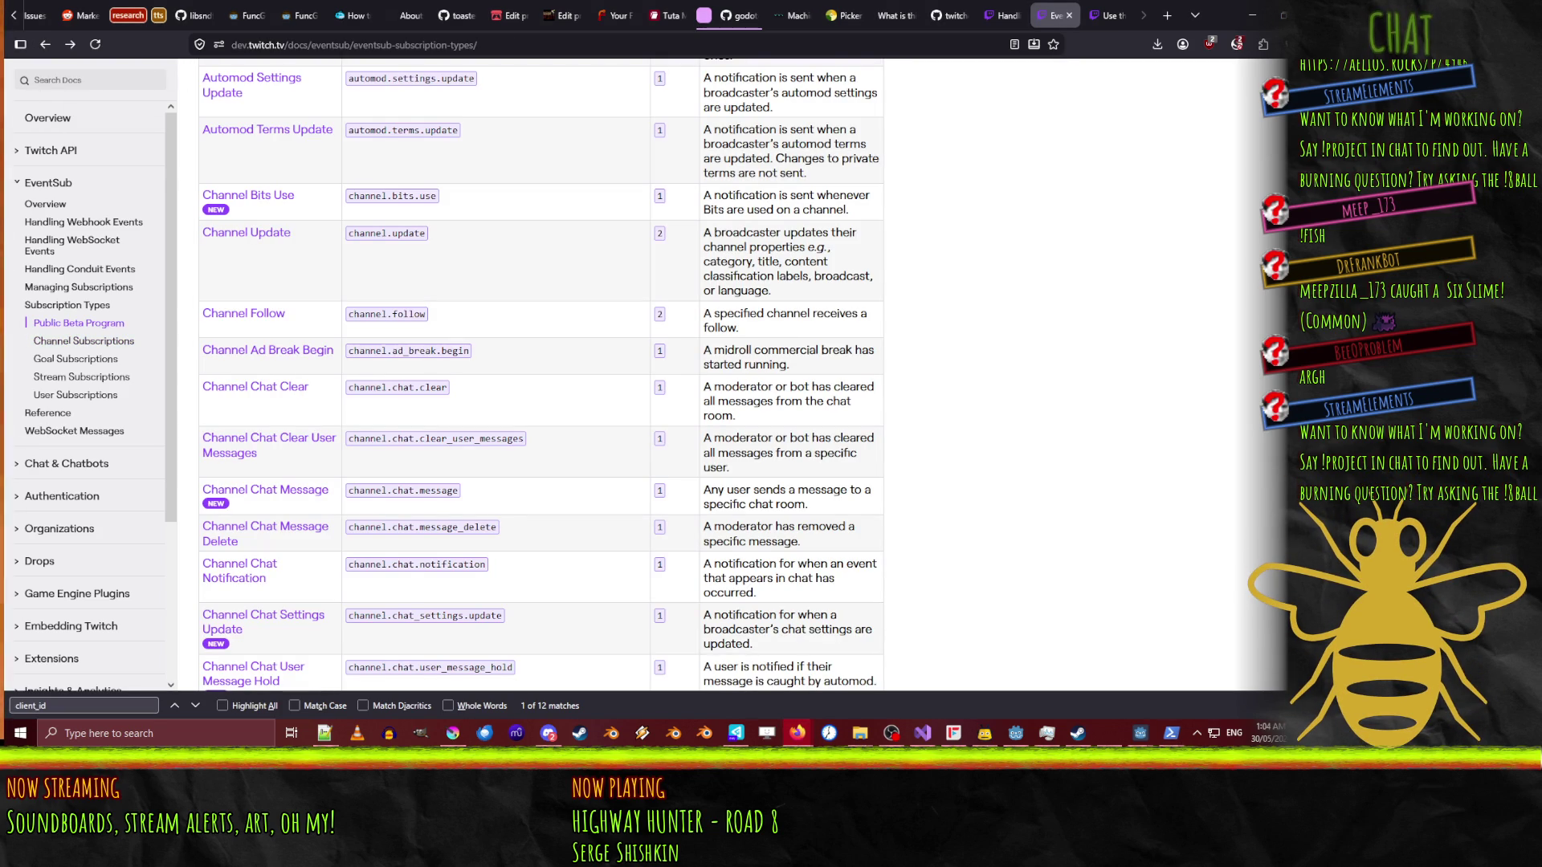
- Glance at PowerShell and another window, then list the browser's recent-page history
{"action": "key", "text": "alt+Tab"}
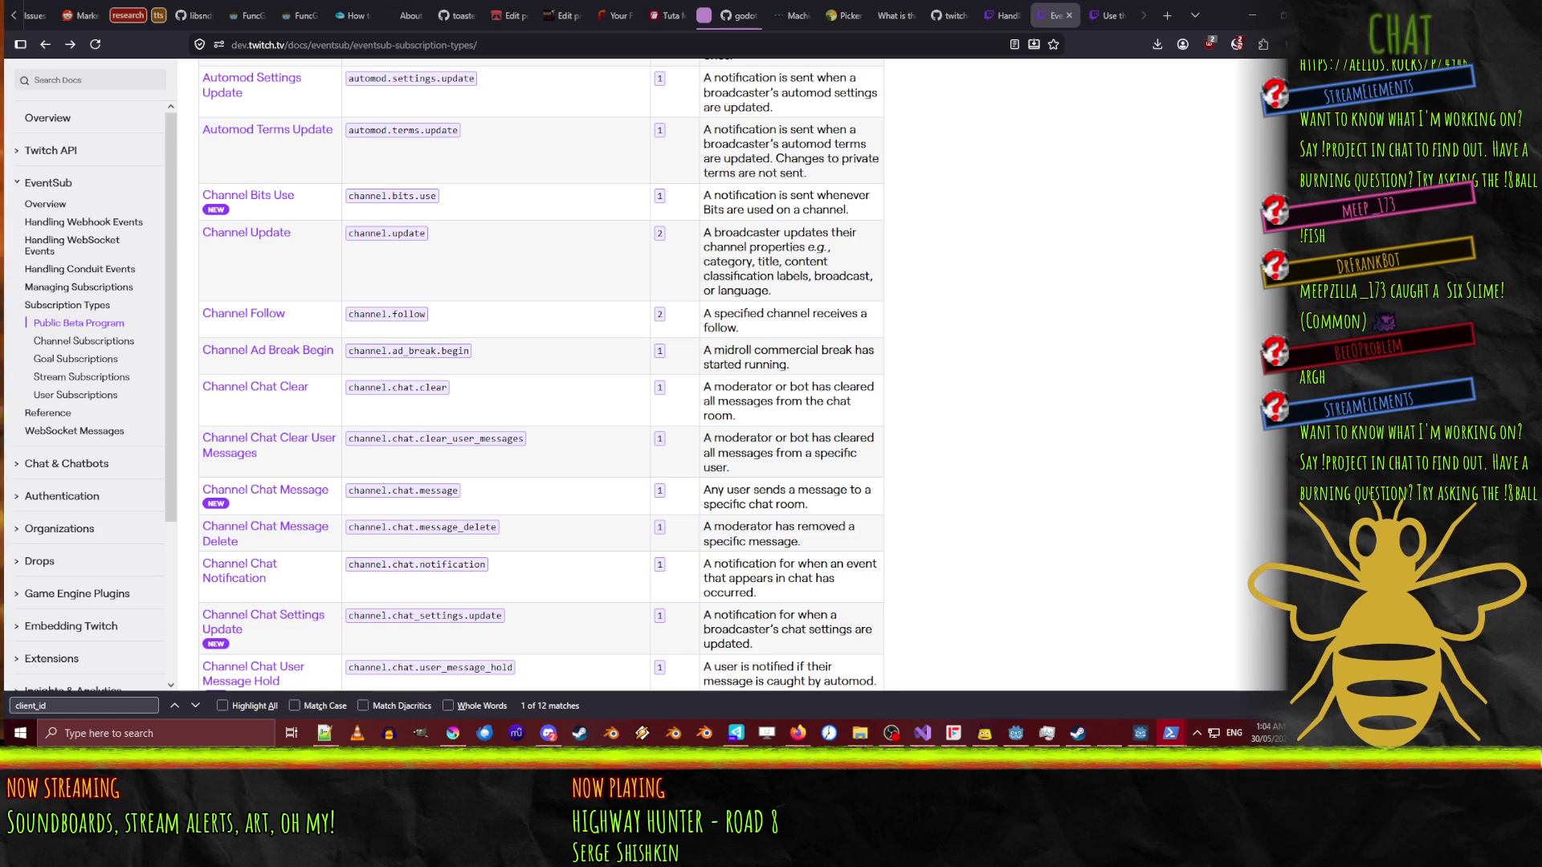
{"action": "key", "text": "alt+Tab"}
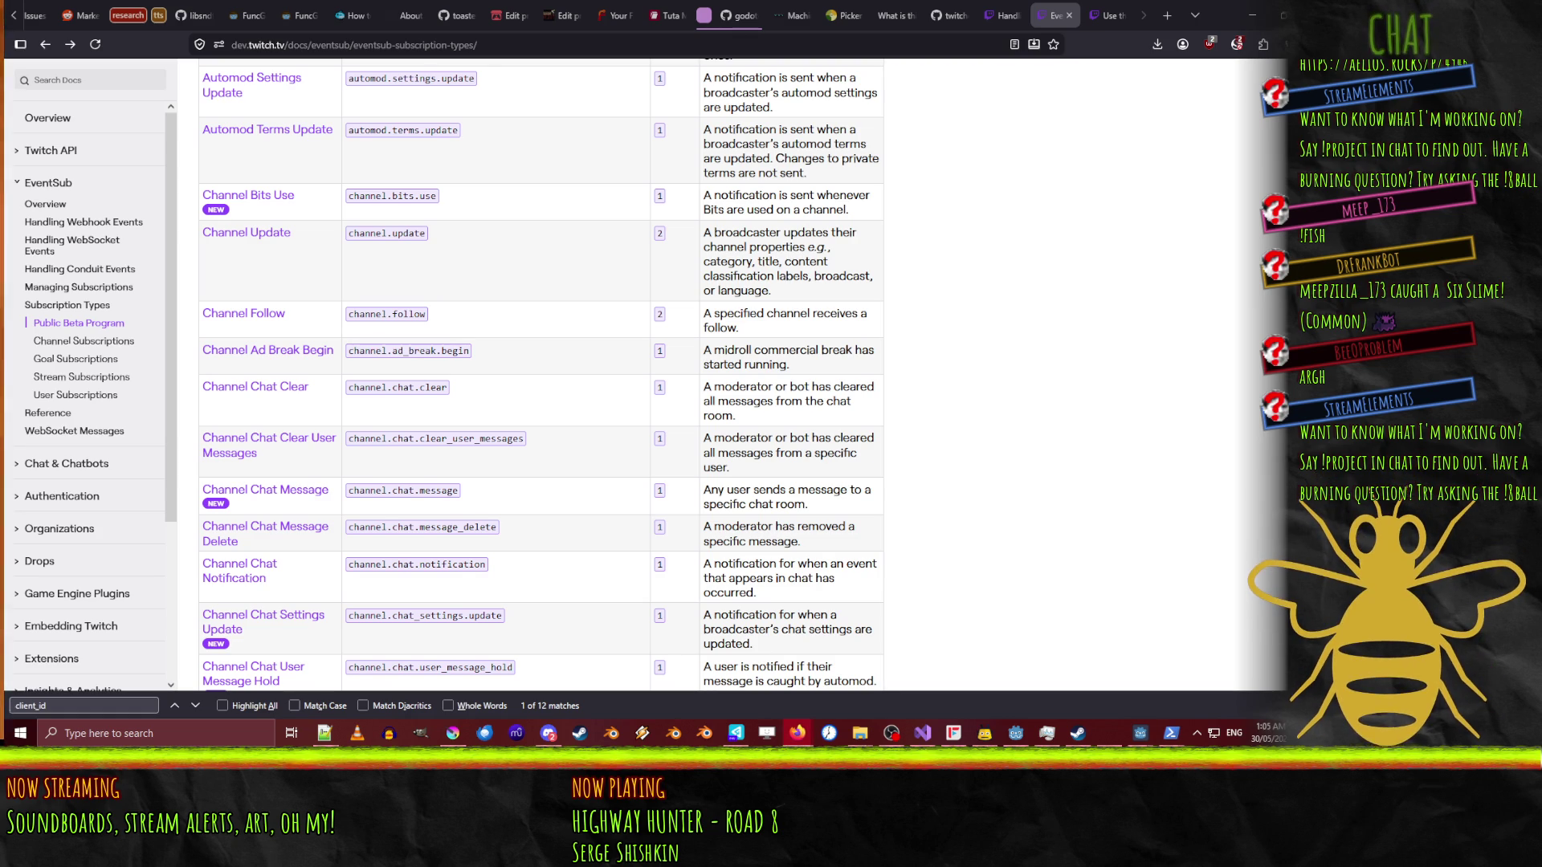
{"action": "key", "text": "alt+Tab"}
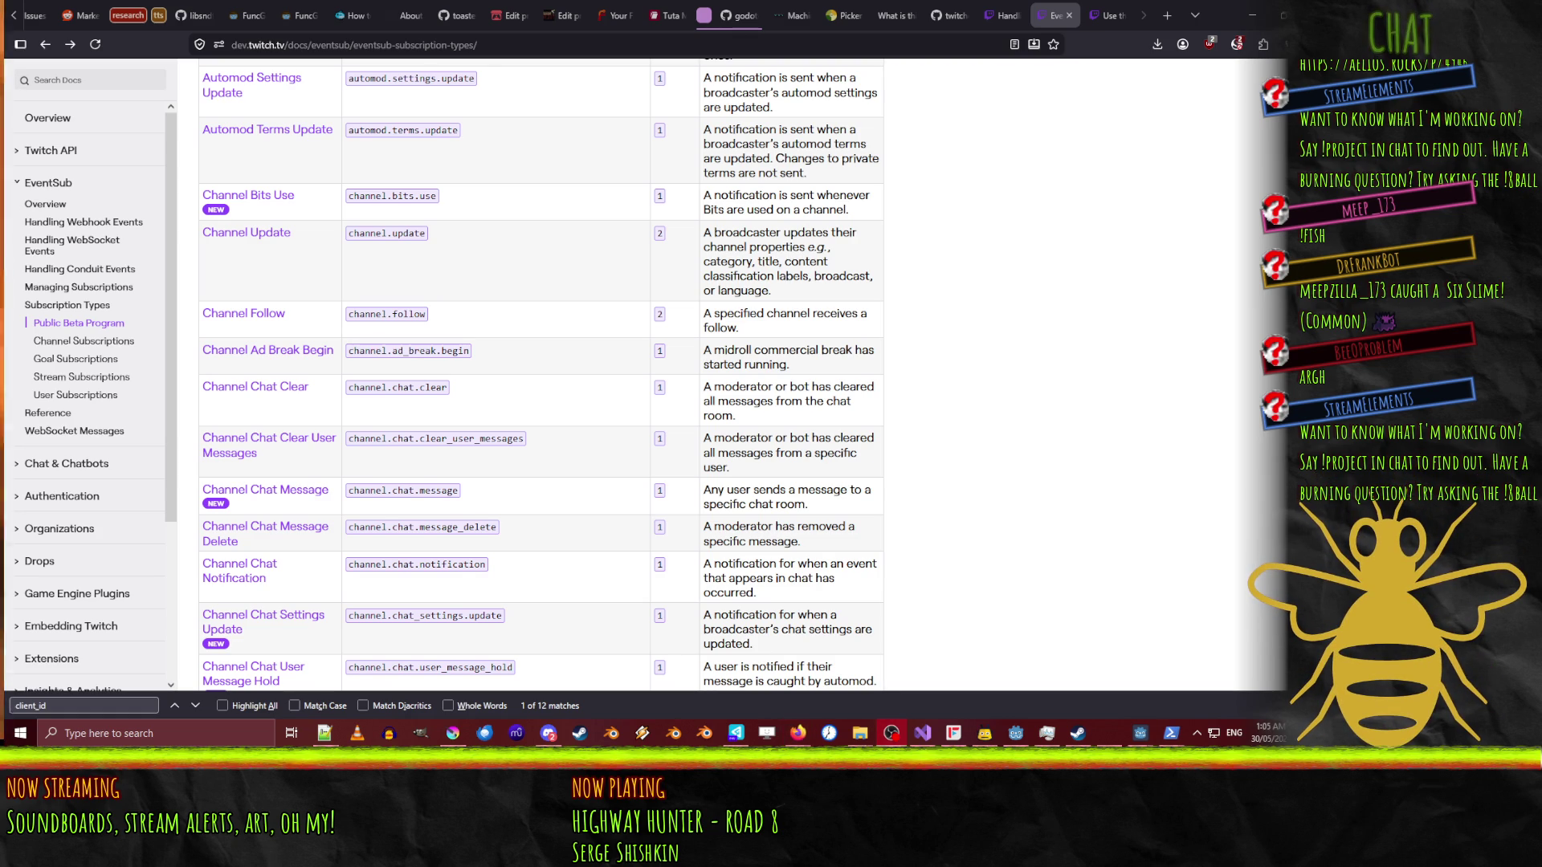
{"action": "key", "text": "alt+Tab"}
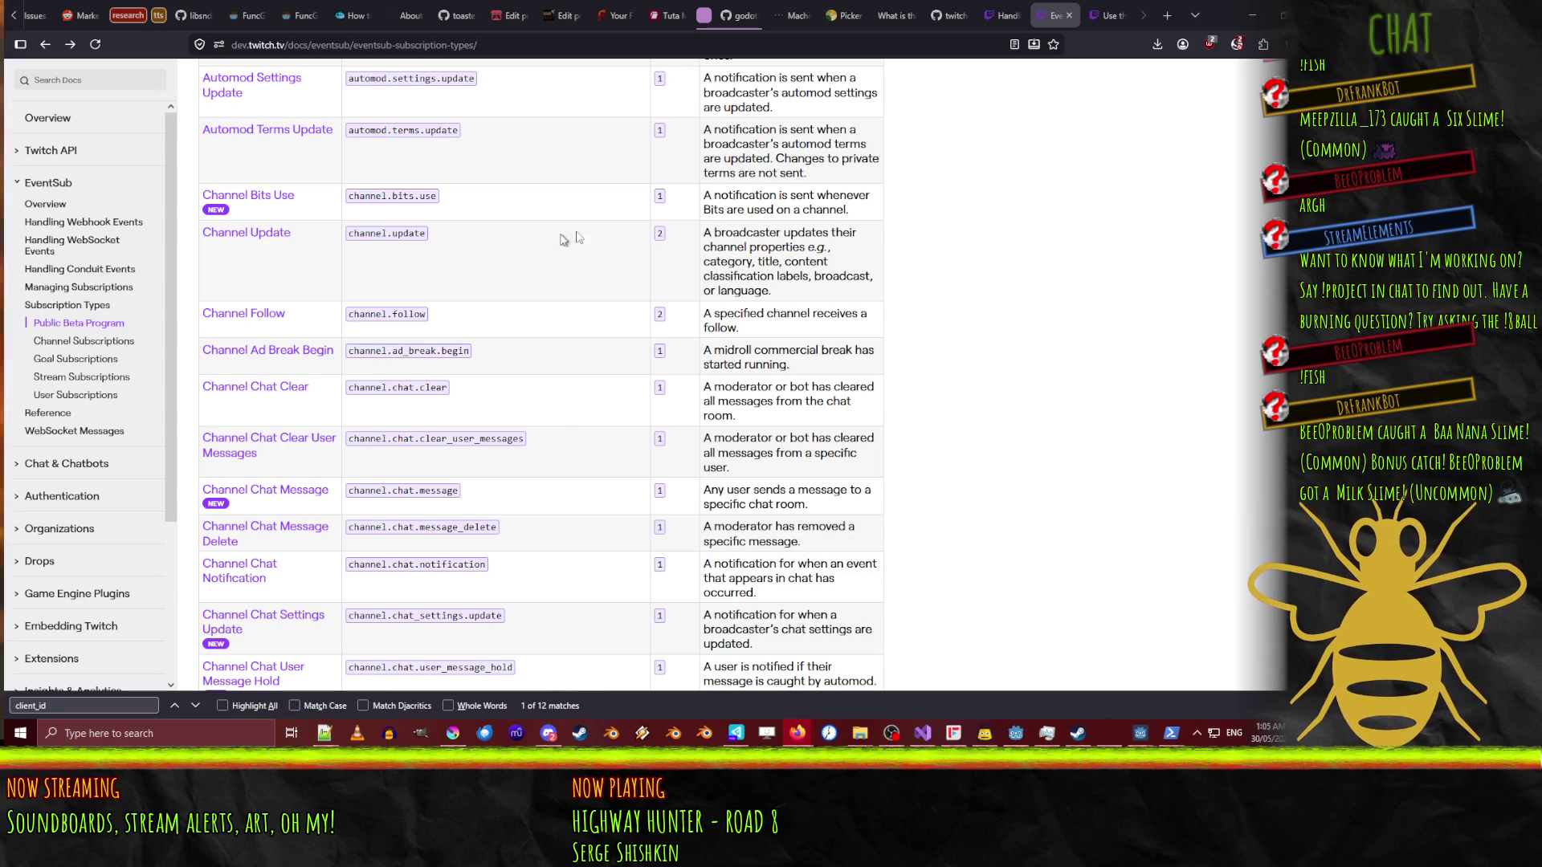
{"action": "right_click", "coordinate": [46, 47]}
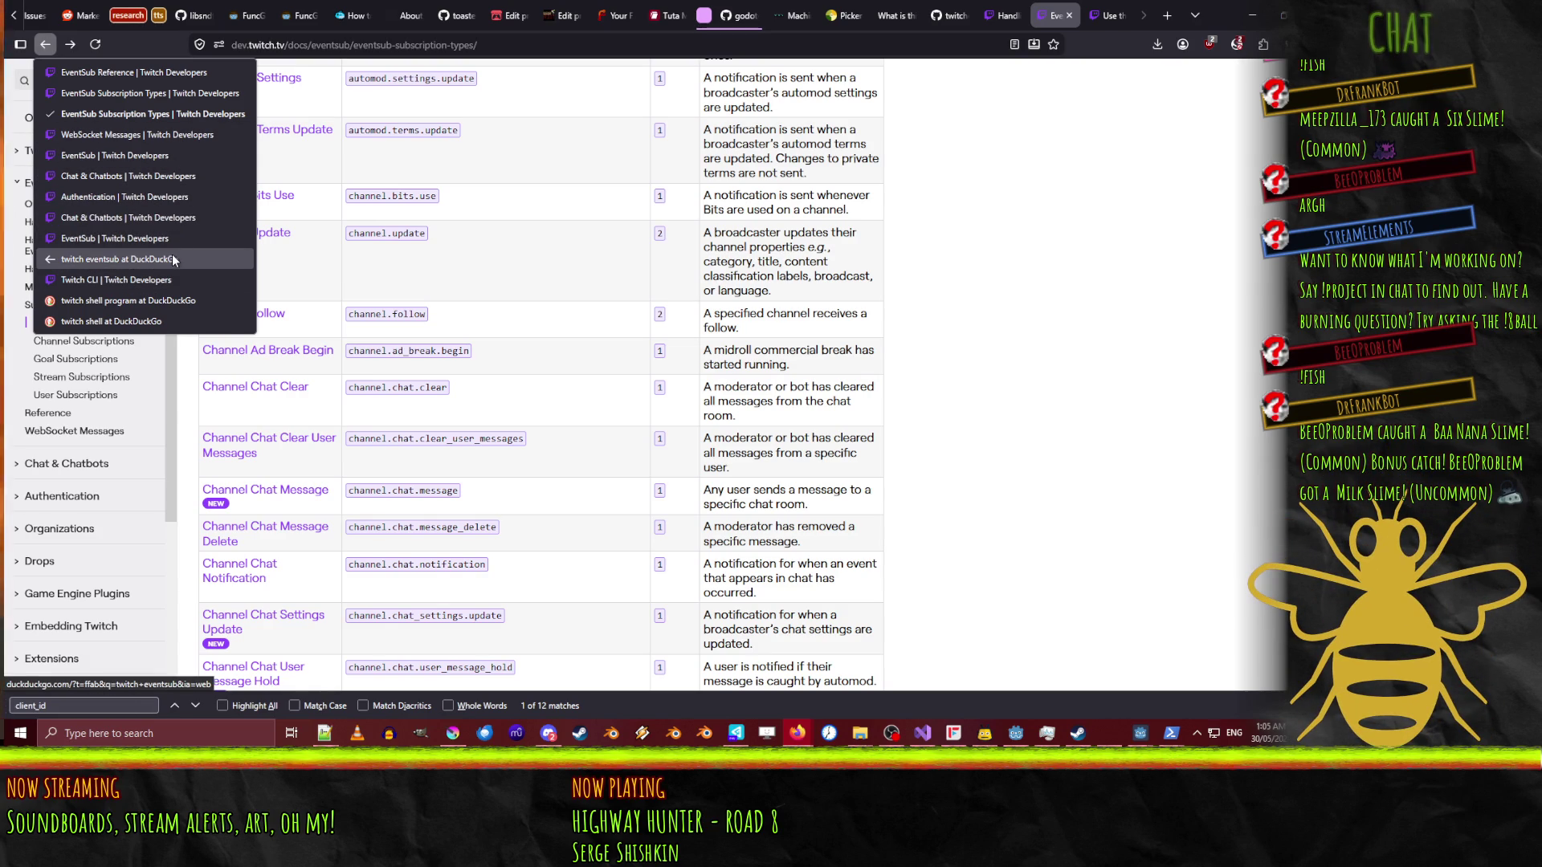
- Search DuckDuckGo for 'twitch event mock' and open Twitch's mock data server documentation
{"action": "left_click", "coordinate": [157, 321]}
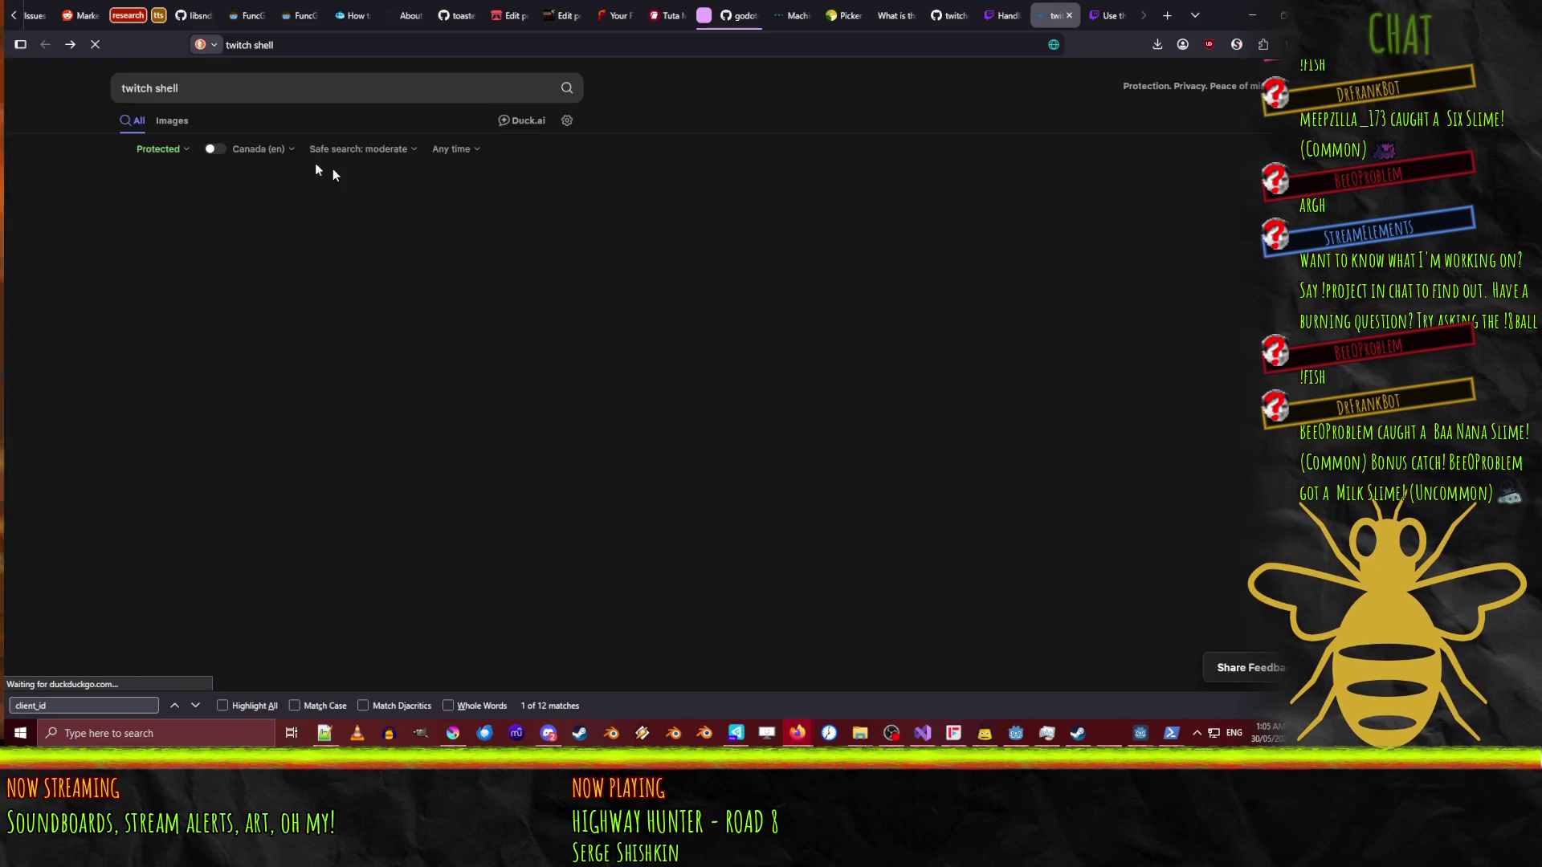
{"action": "left_click", "coordinate": [241, 45]}
{"action": "type", "text": "twit"}
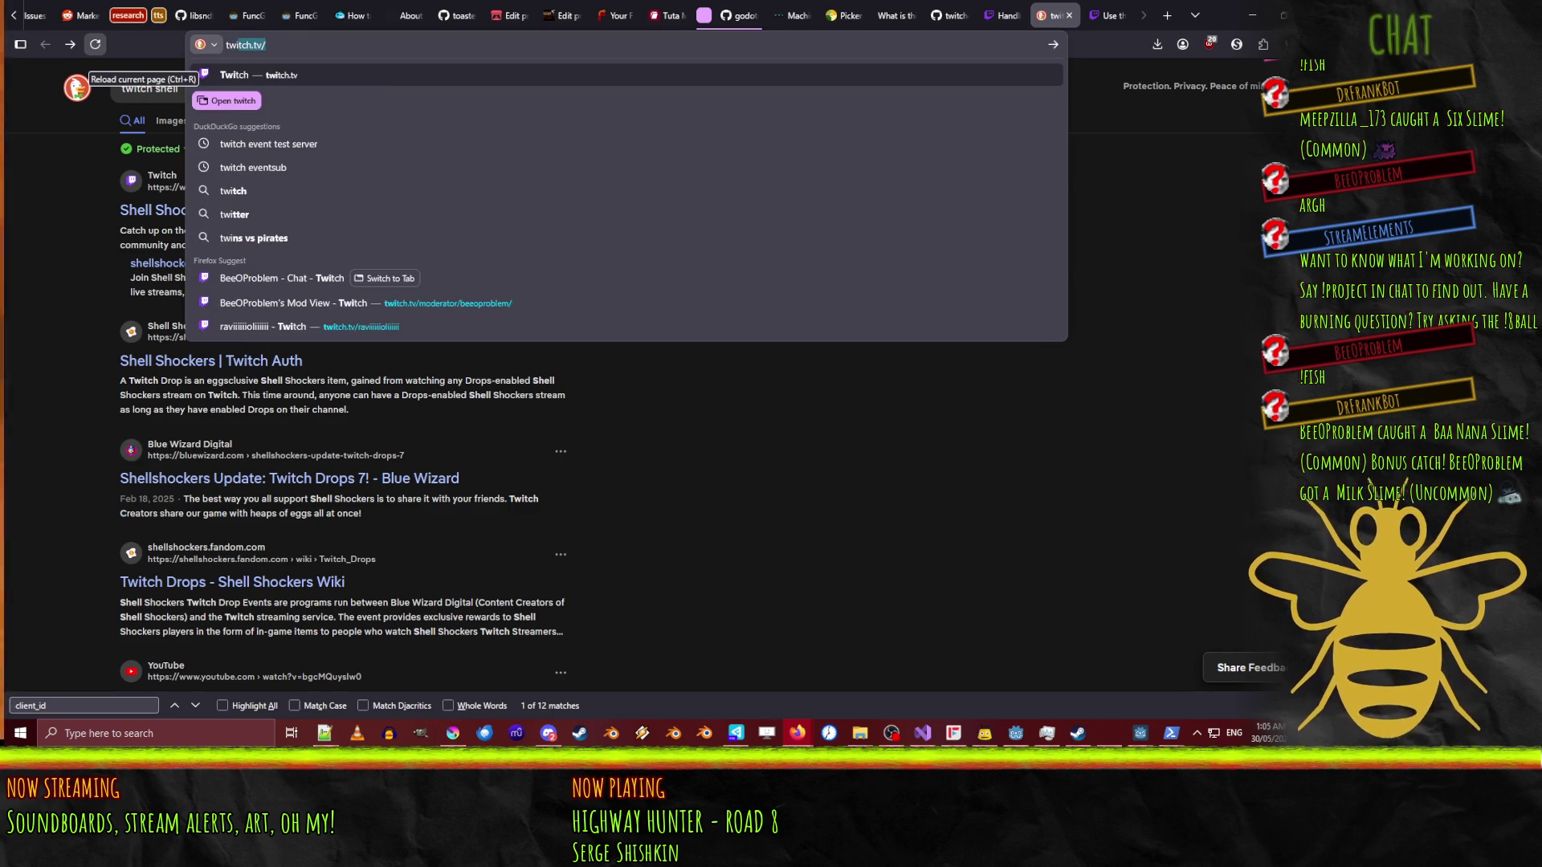
{"action": "type", "text": "ch event mock"}
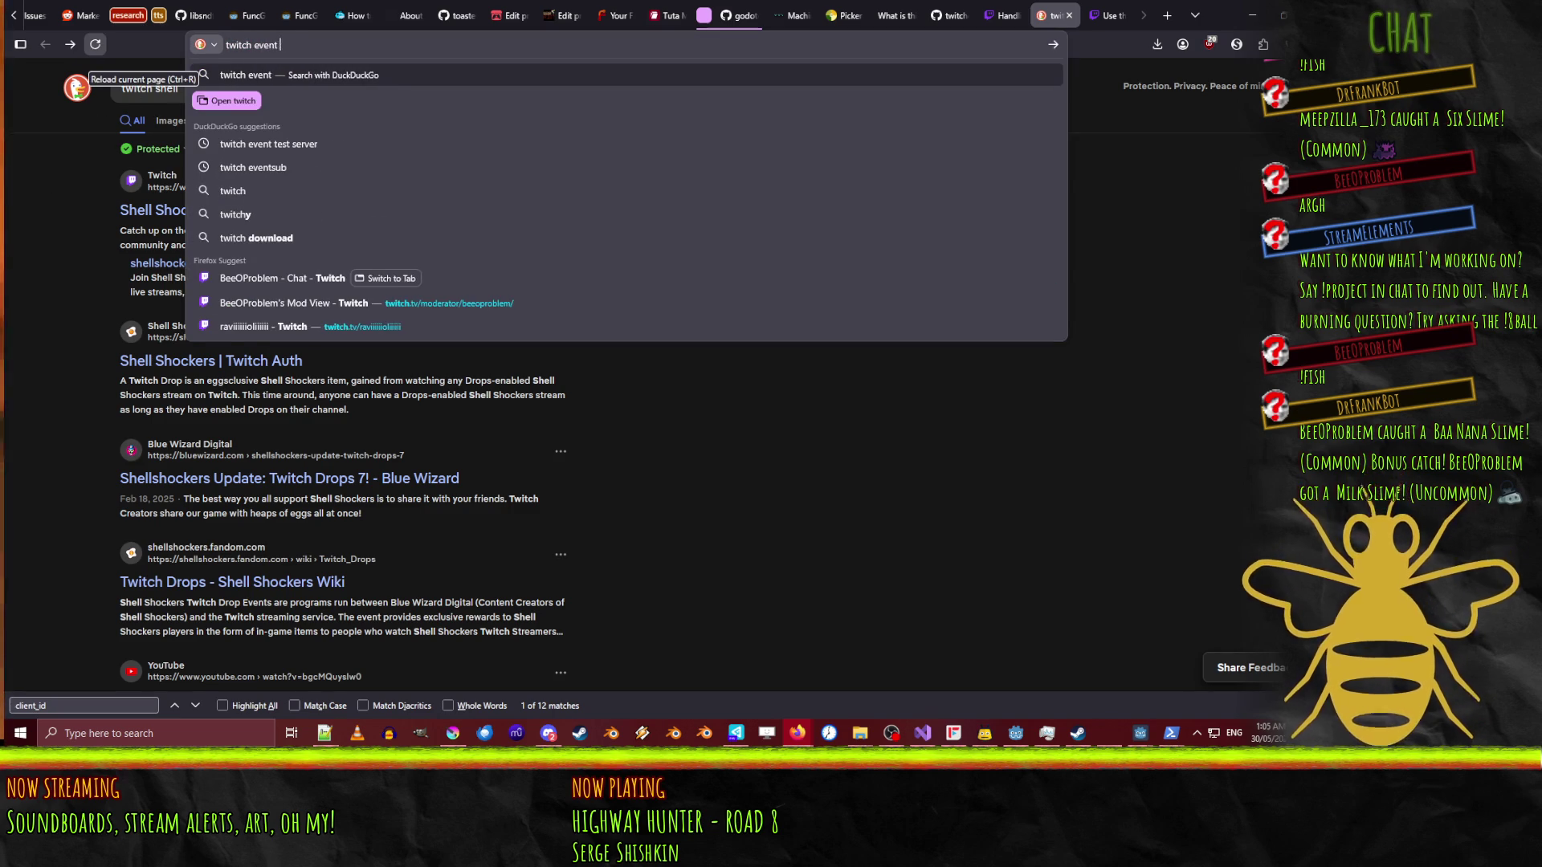
{"action": "key", "text": "Return"}
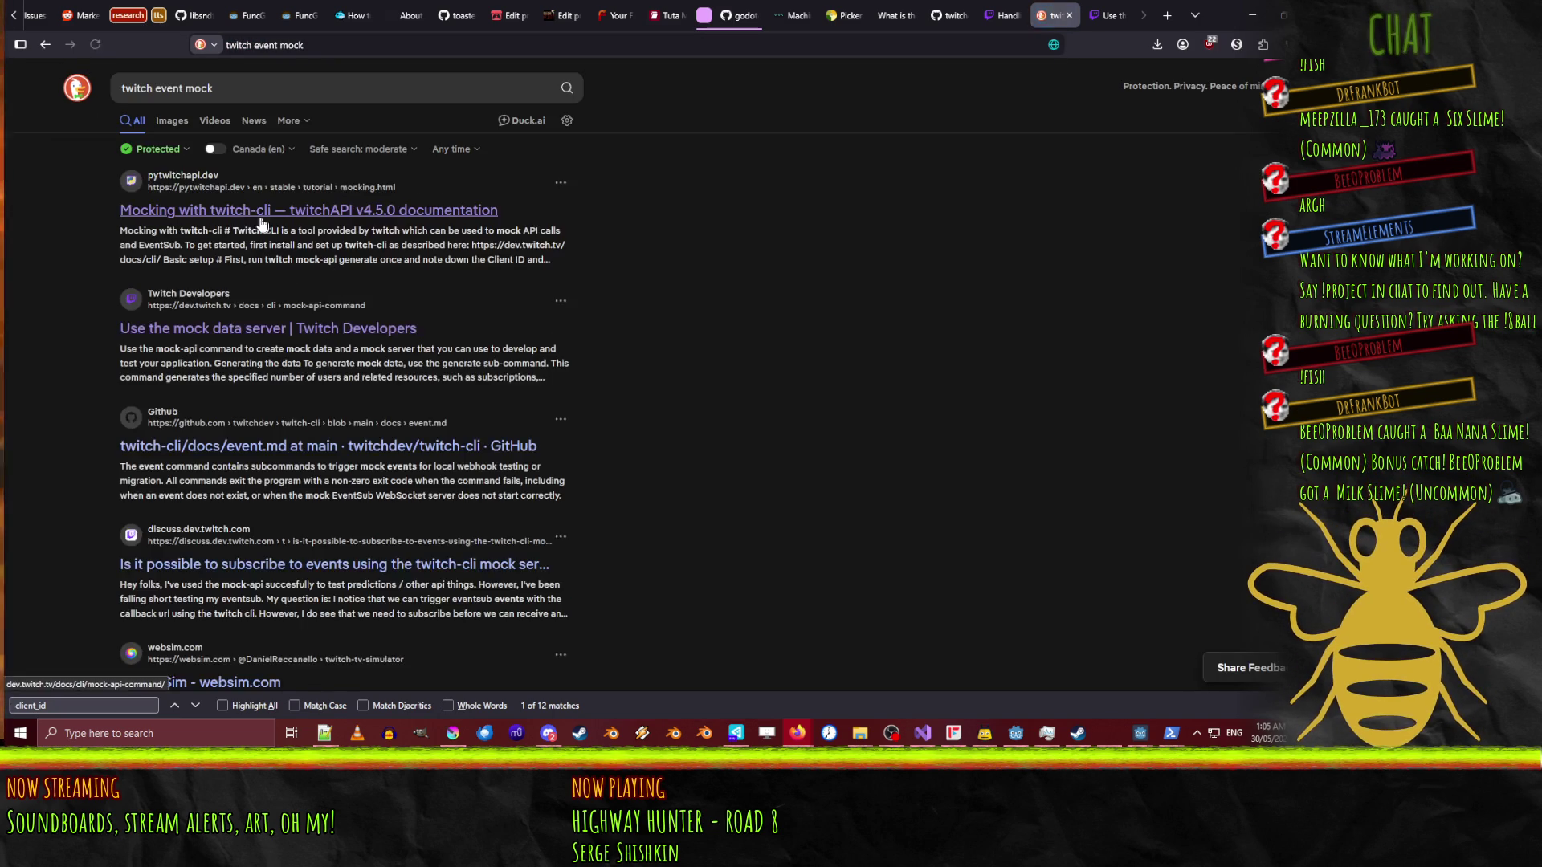
{"action": "left_click", "coordinate": [318, 330]}
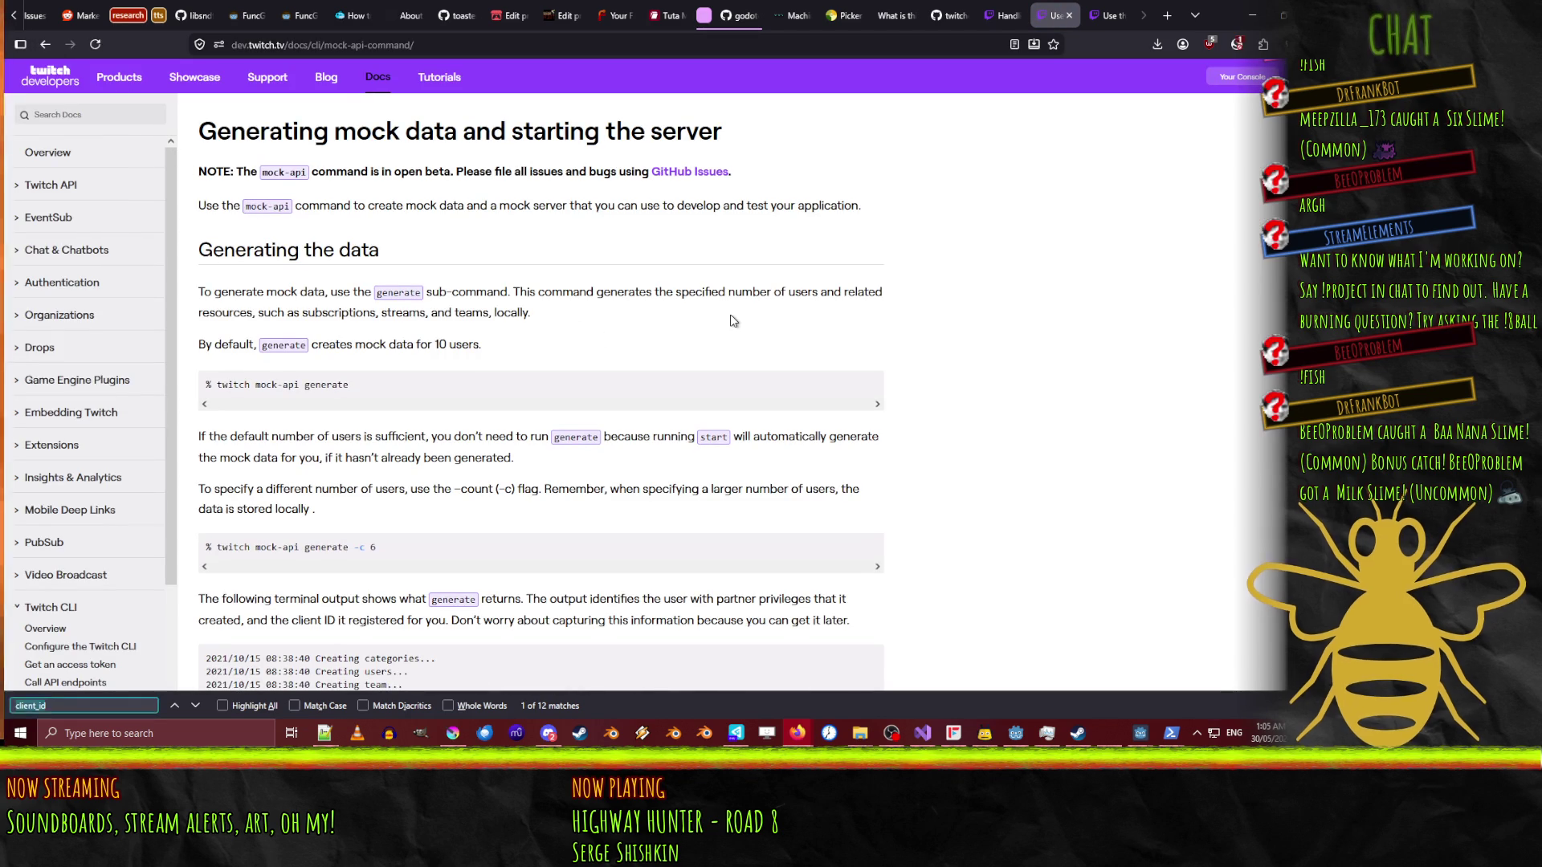
- Find 'event' mentions on the mock-server page and open the event command documentation
{"action": "key", "text": "ctrl+f"}
{"action": "type", "text": "event"}
{"action": "key", "text": "Return"}
{"action": "key", "text": "Return"}
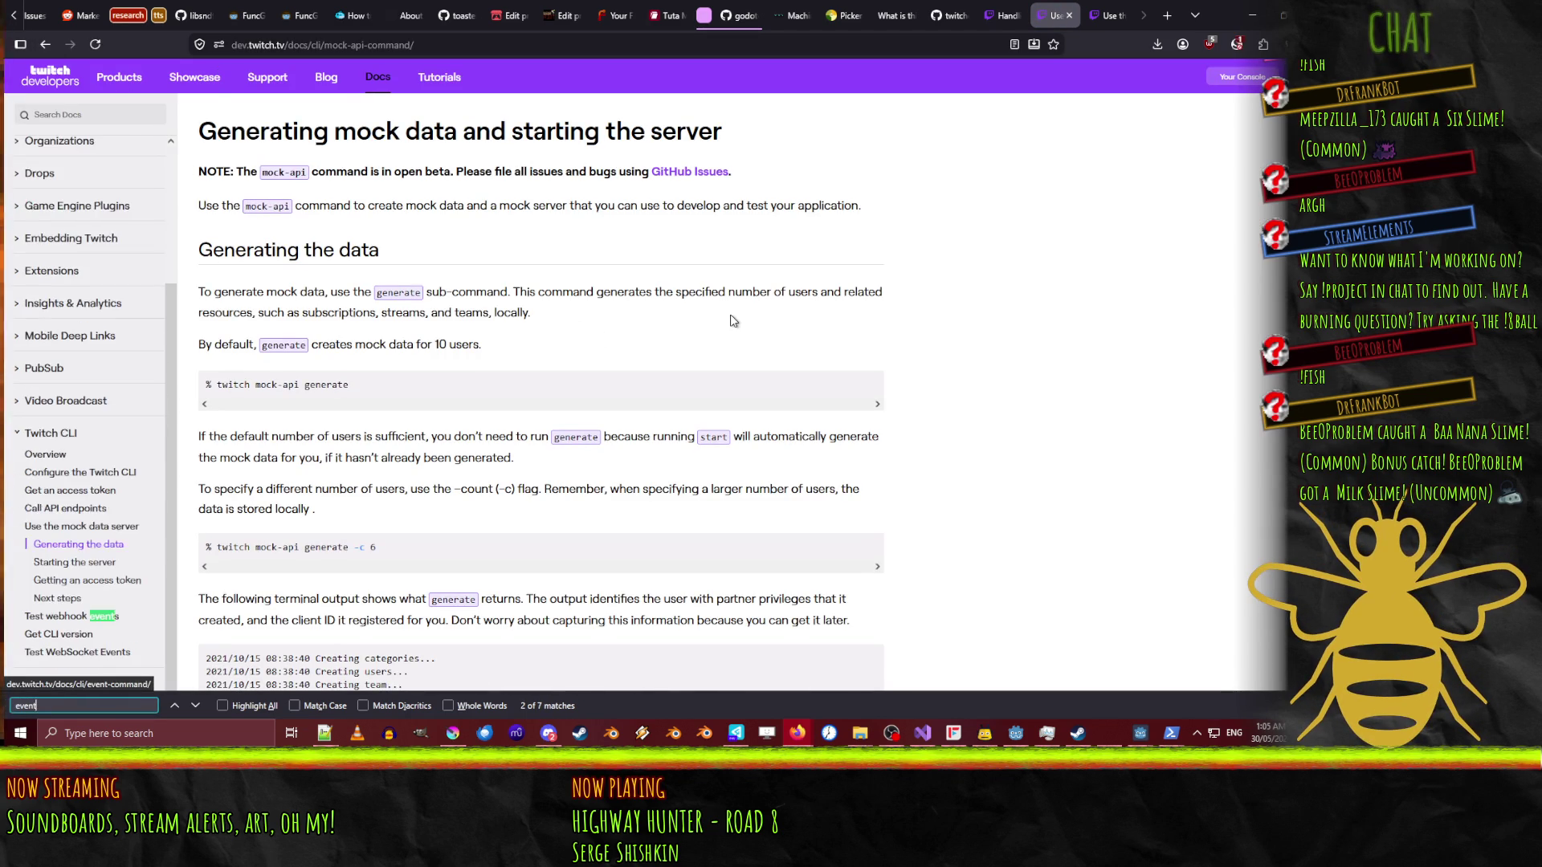
{"action": "key", "text": "Return"}
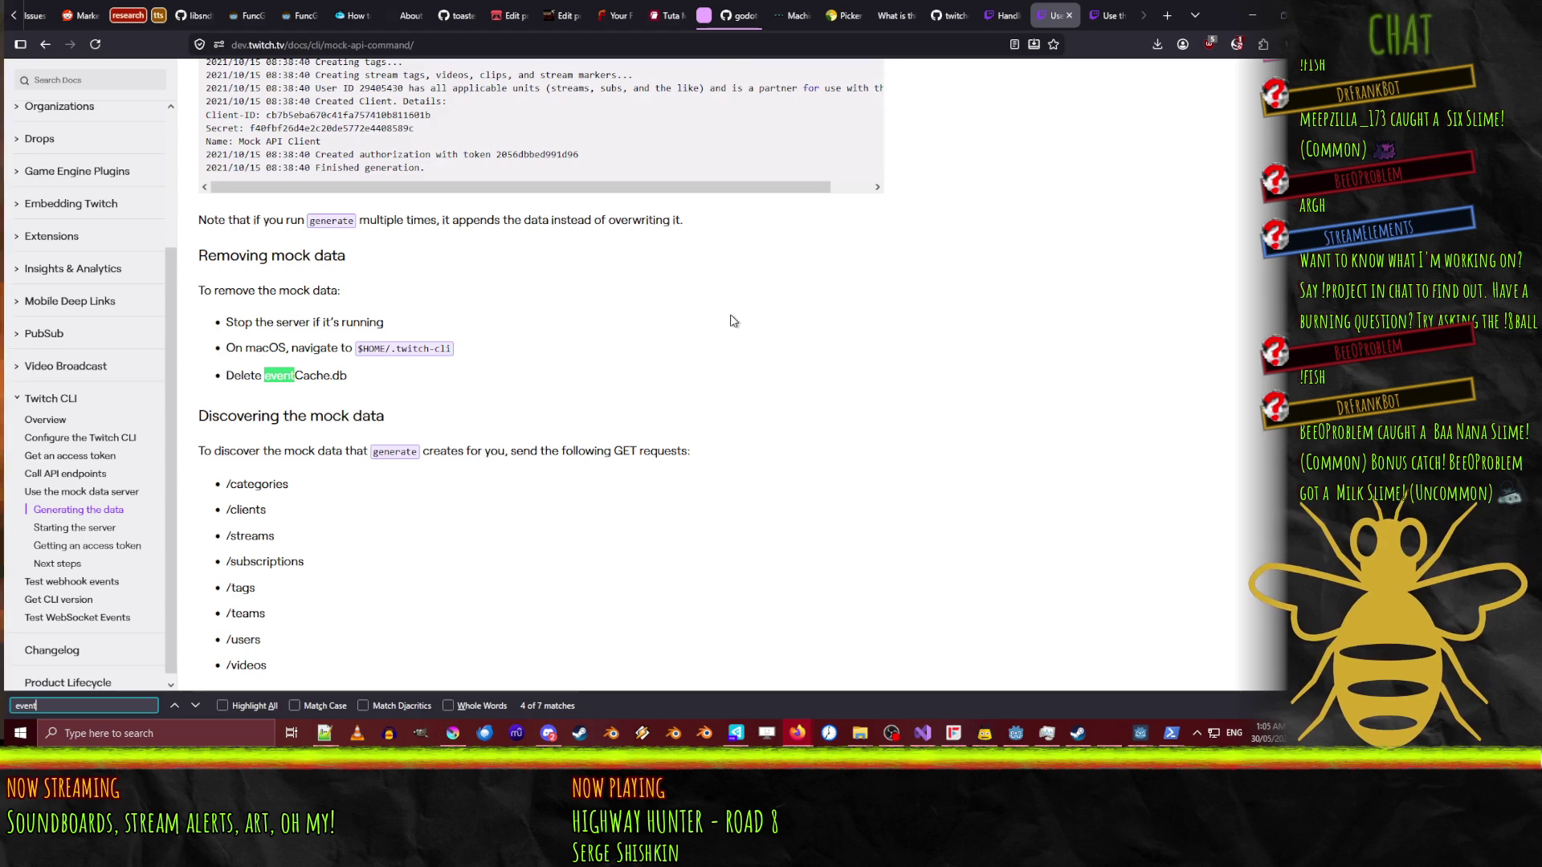
{"action": "key", "text": "Return"}
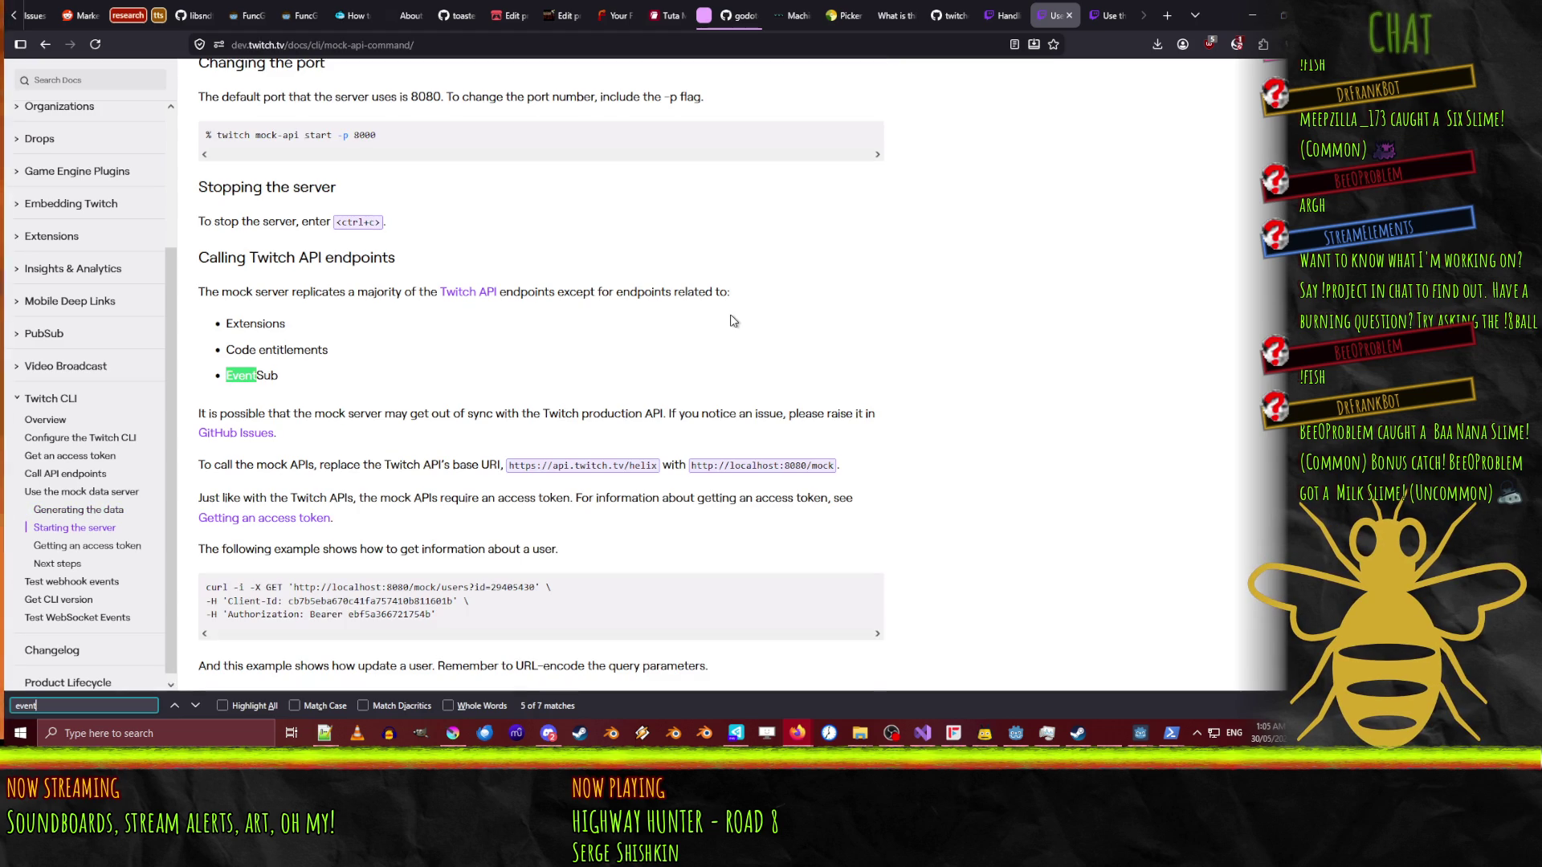
{"action": "key", "text": "Return"}
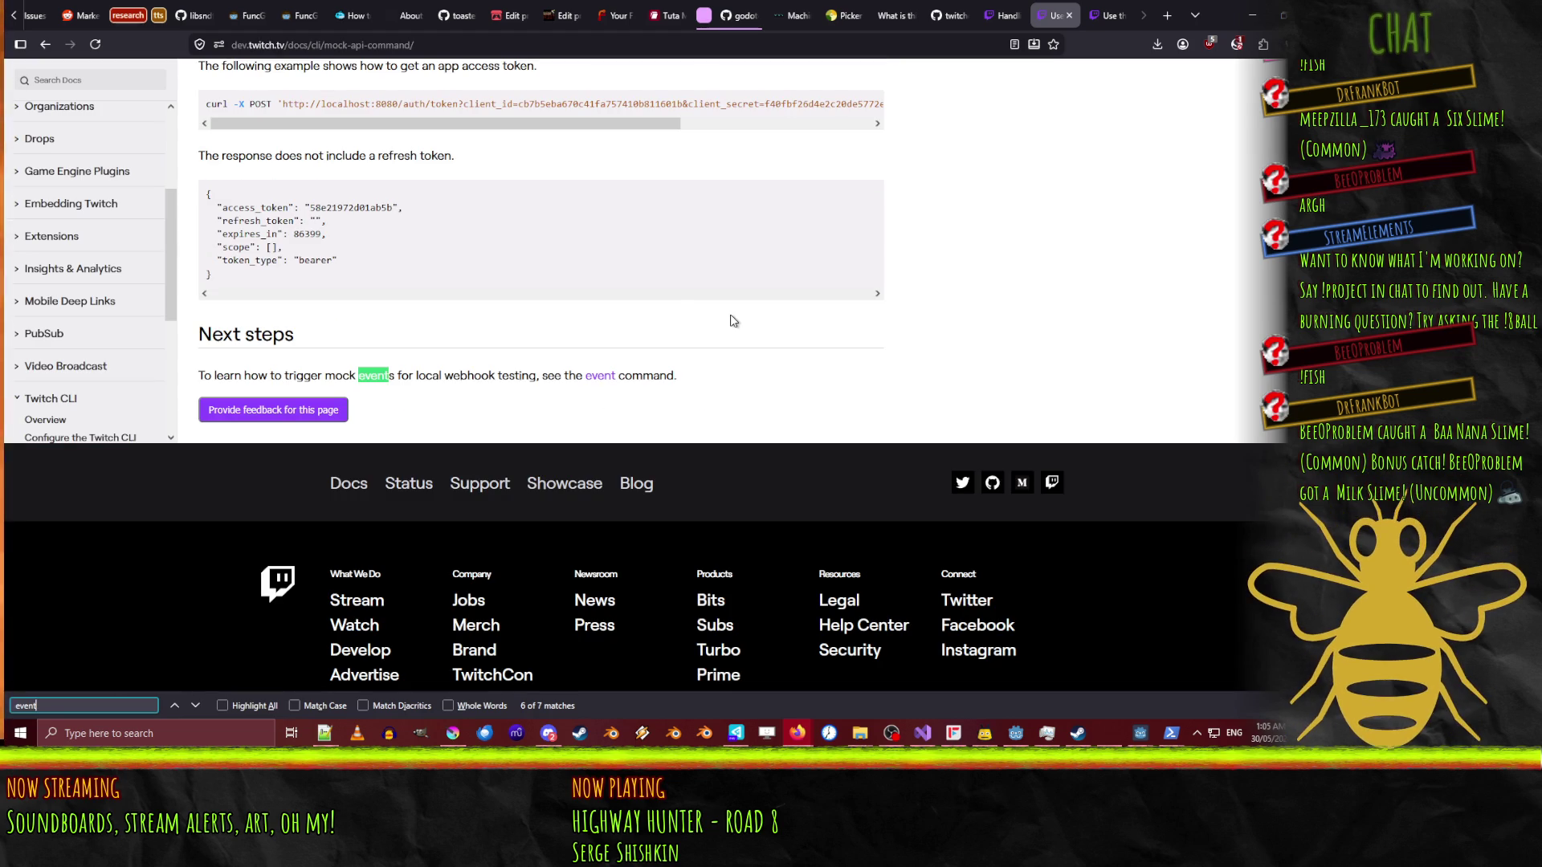
{"action": "left_click", "coordinate": [602, 376]}
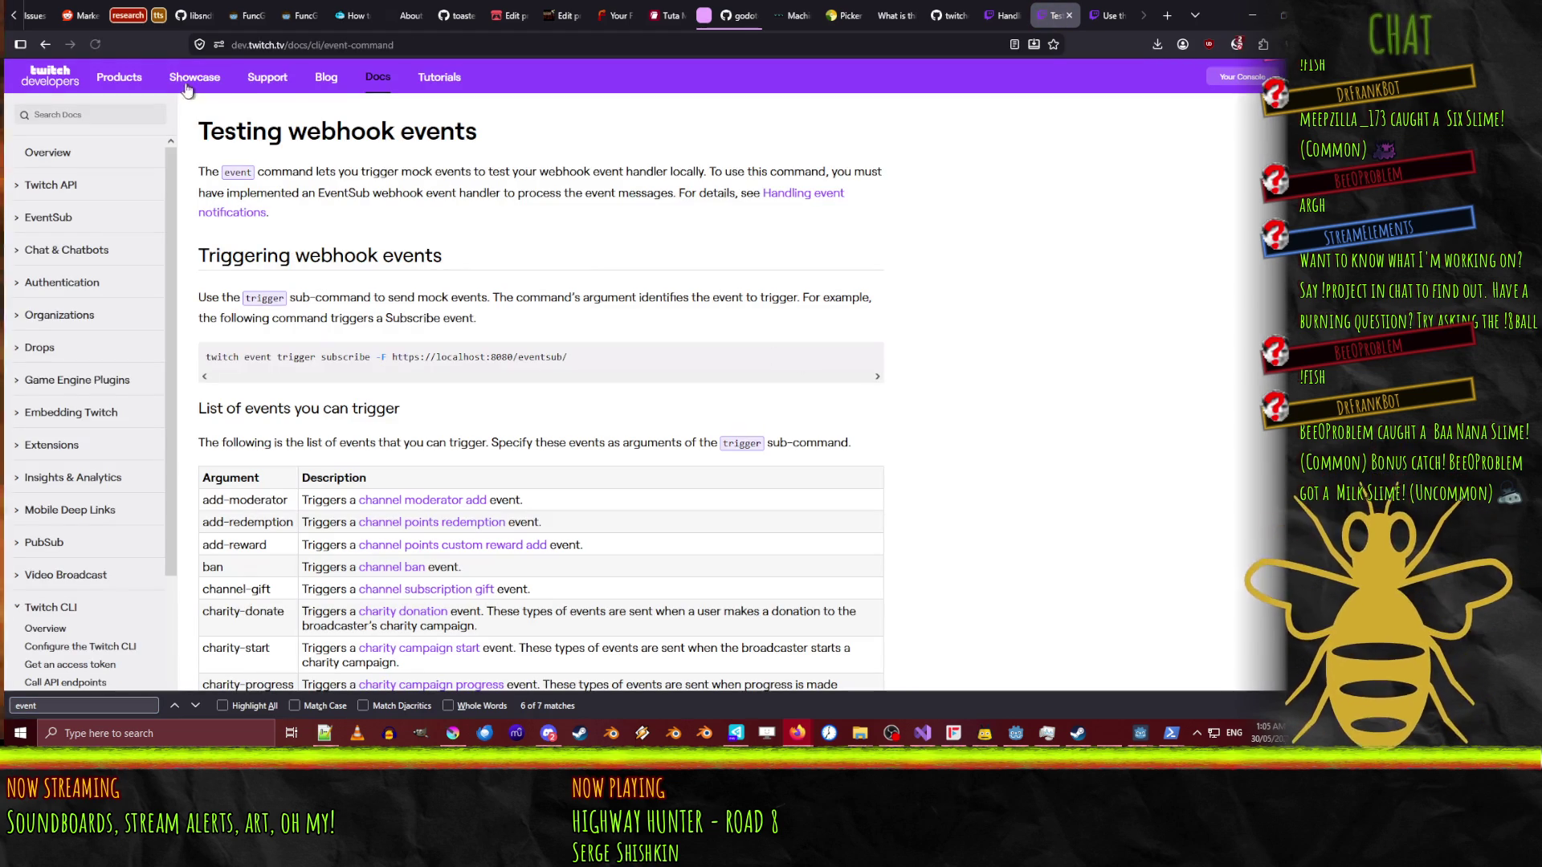
- Search 'client' and 'twitch configure' to locate the revoke entry's local-client note
{"action": "scroll", "coordinate": [1036, 270], "scroll_direction": "down", "scroll_amount": 7}
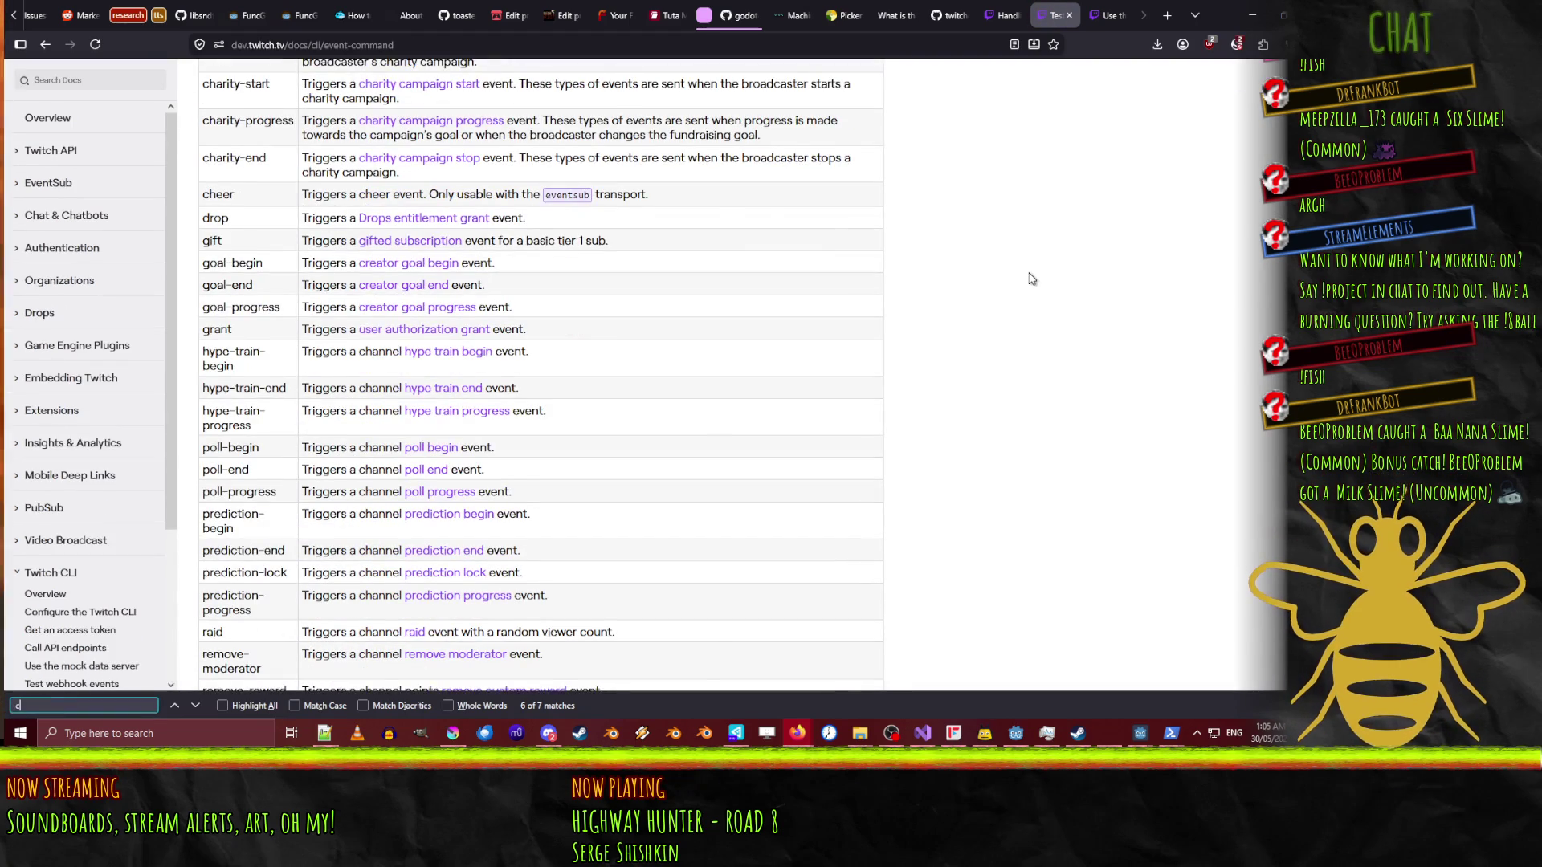
{"action": "type", "text": "lie"}
{"action": "key", "text": "Return"}
{"action": "key", "text": "Return"}
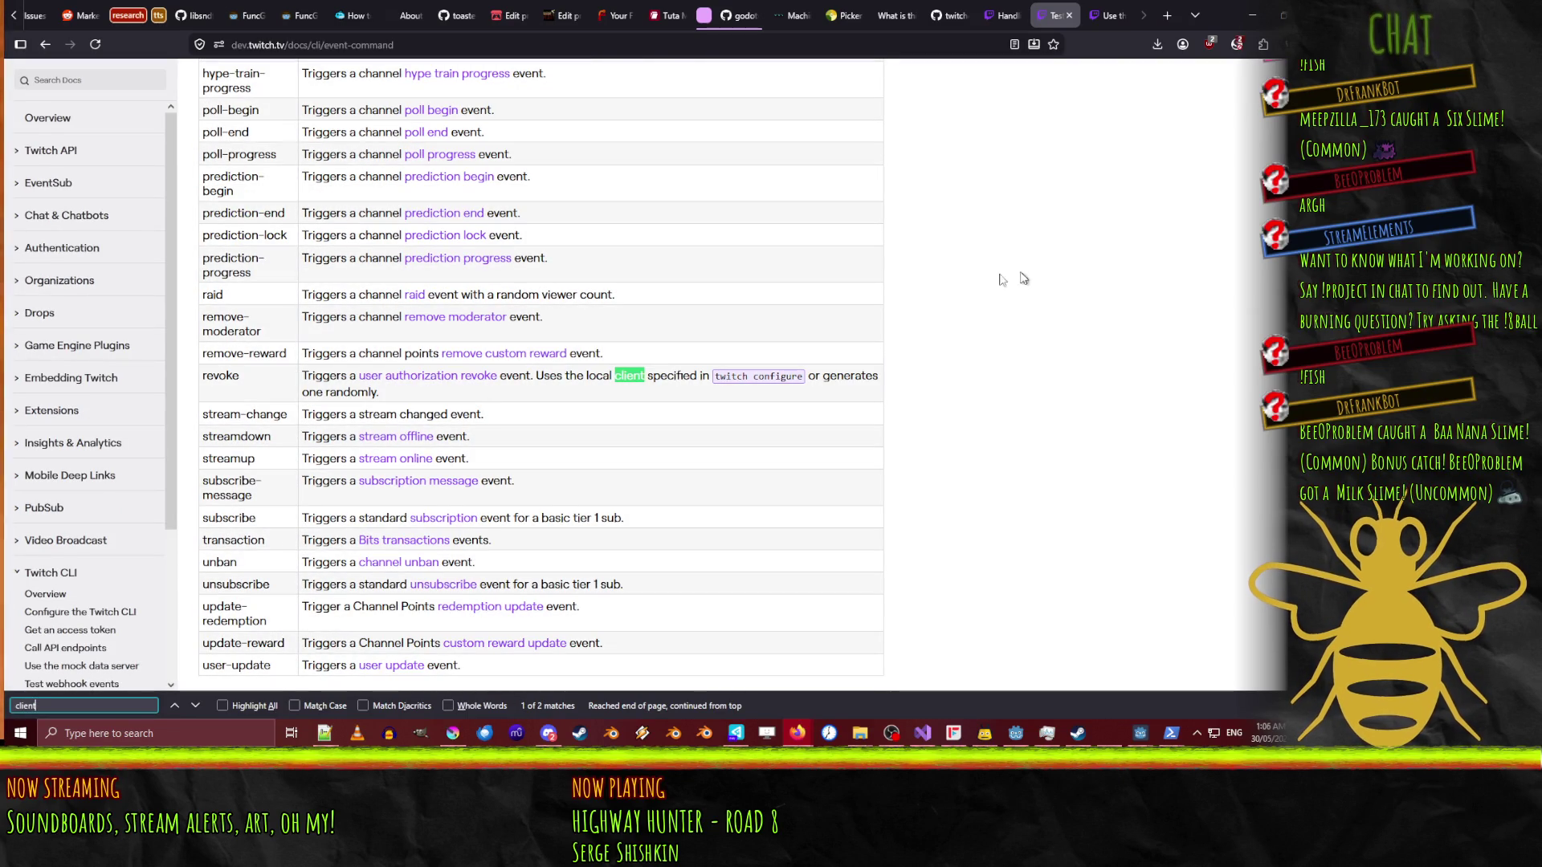
{"action": "key", "text": "ctrl+a"}
{"action": "type", "text": "twi"}
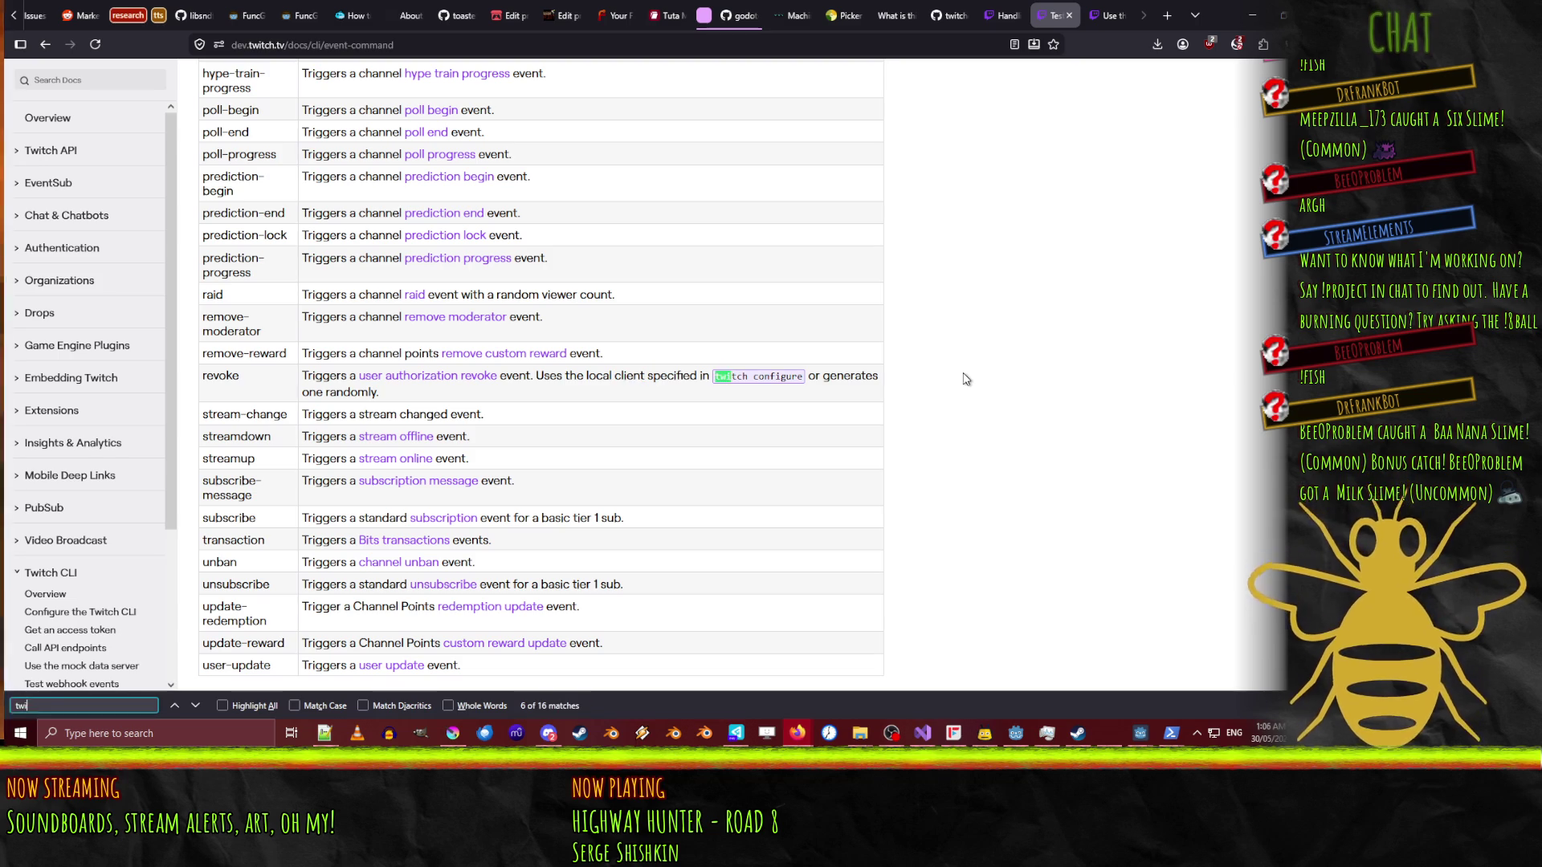
{"action": "key", "text": "BackSpace"}
{"action": "type", "text": "t"}
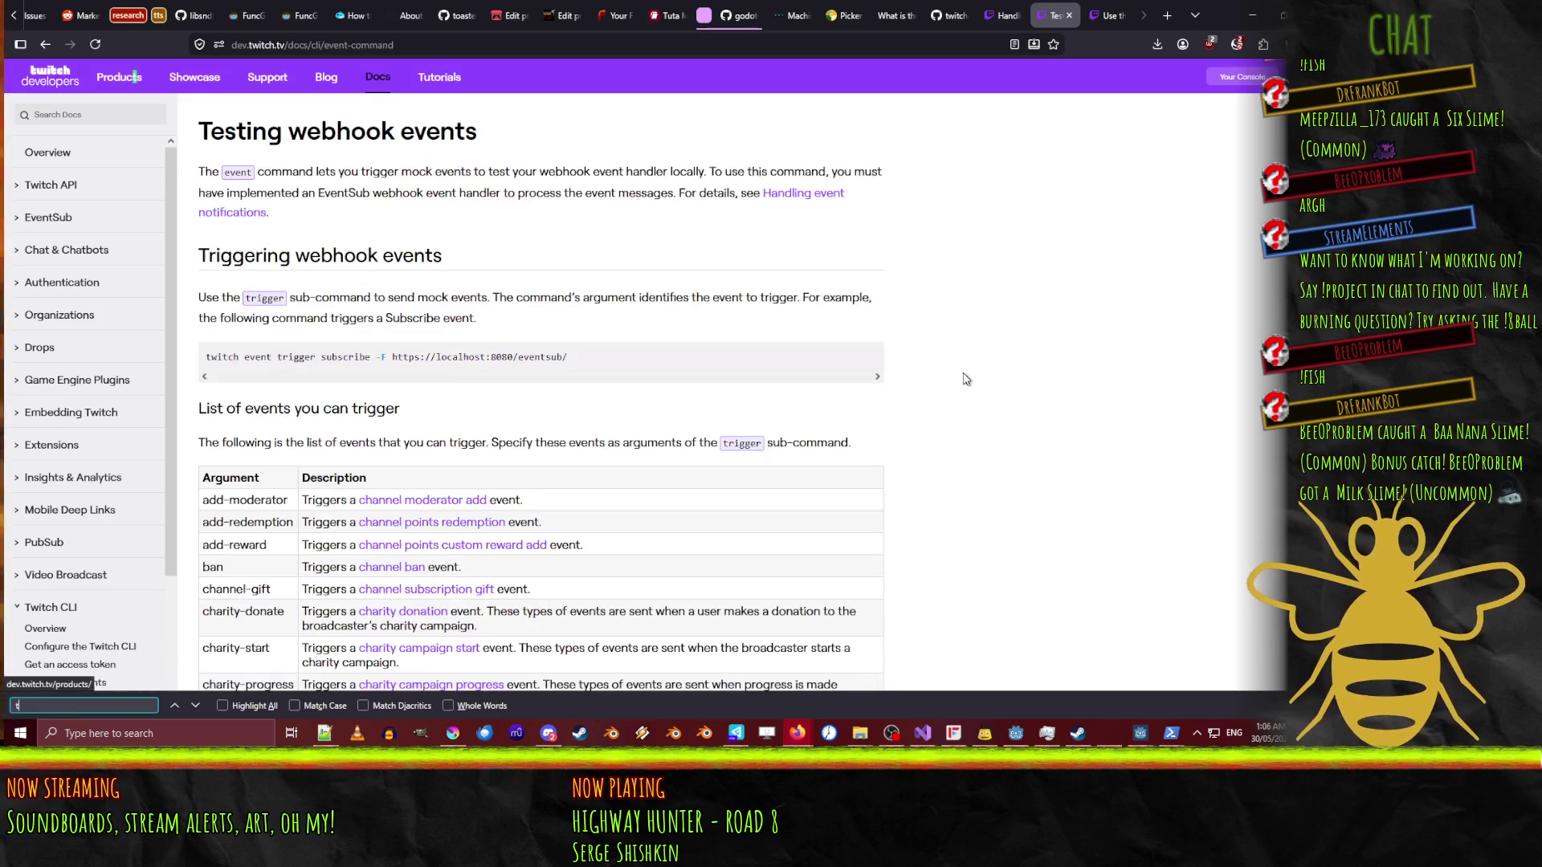
{"action": "type", "text": "witch con"}
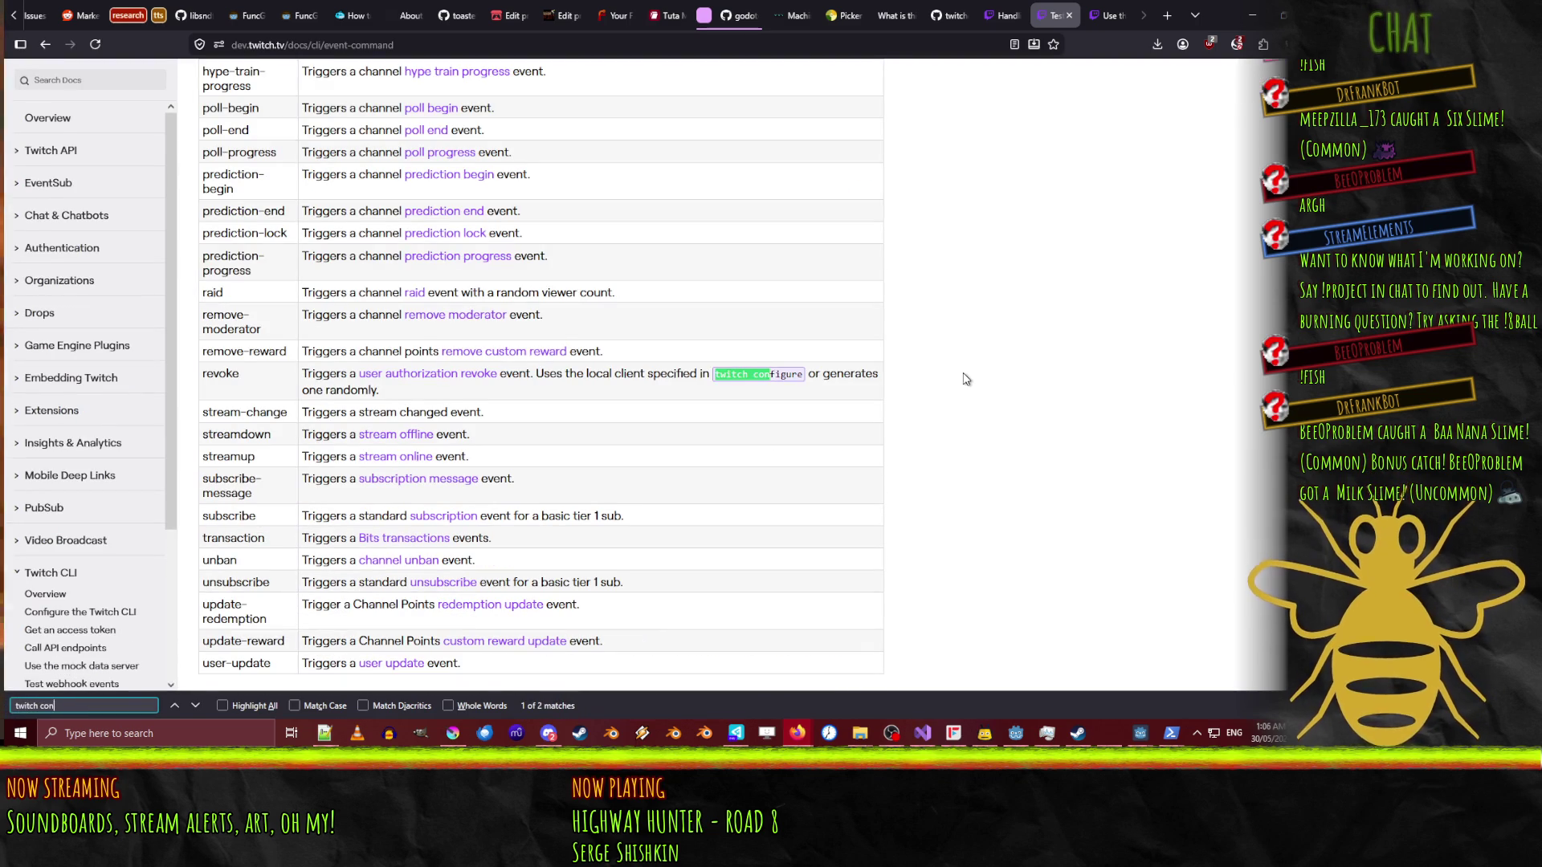
{"action": "type", "text": "figure"}
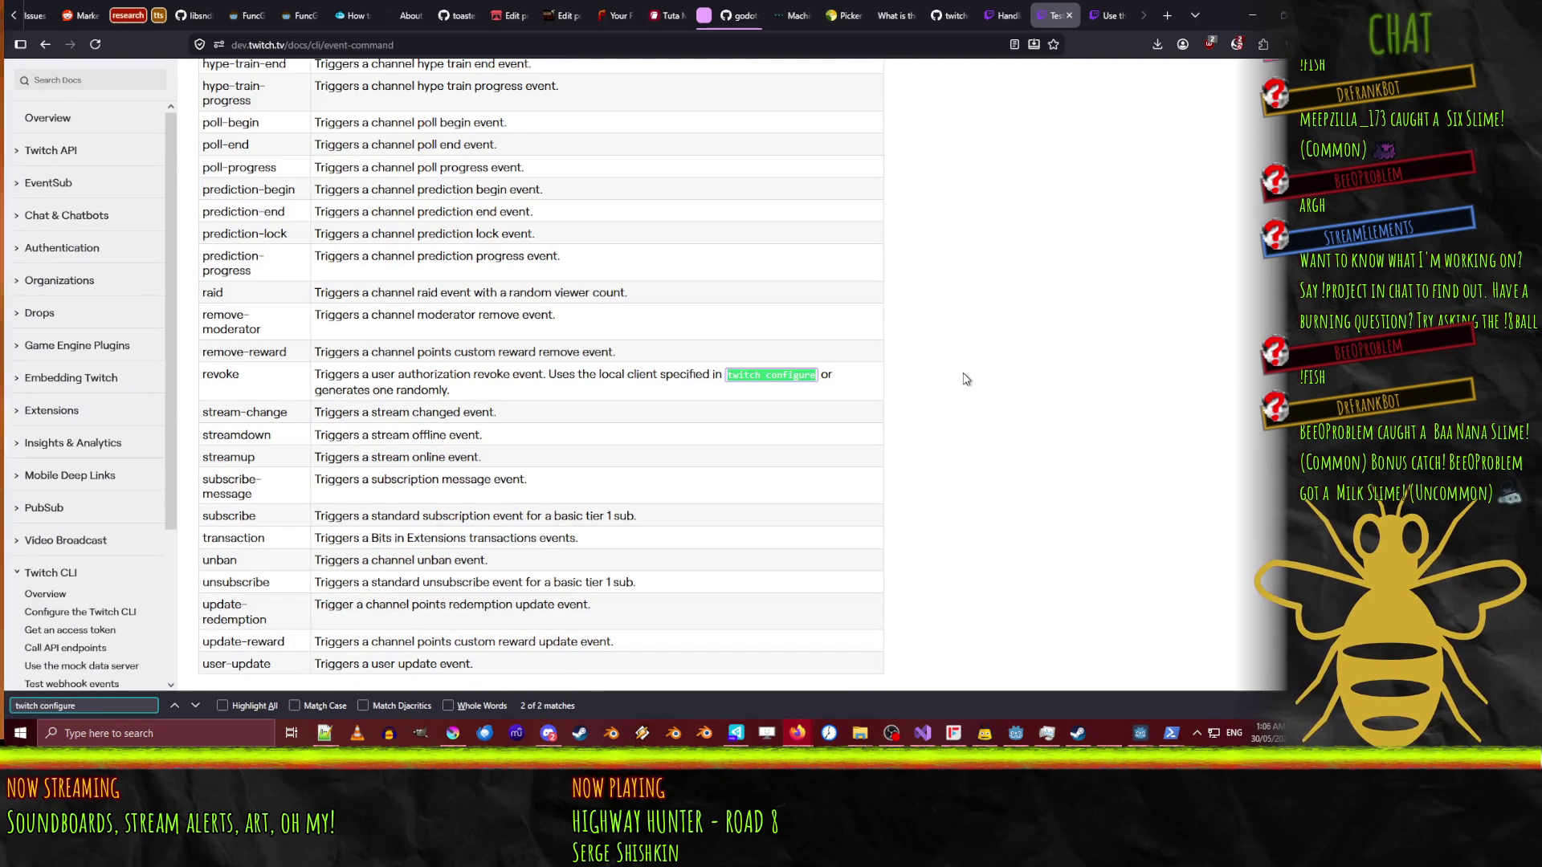
{"action": "key", "text": "Return"}
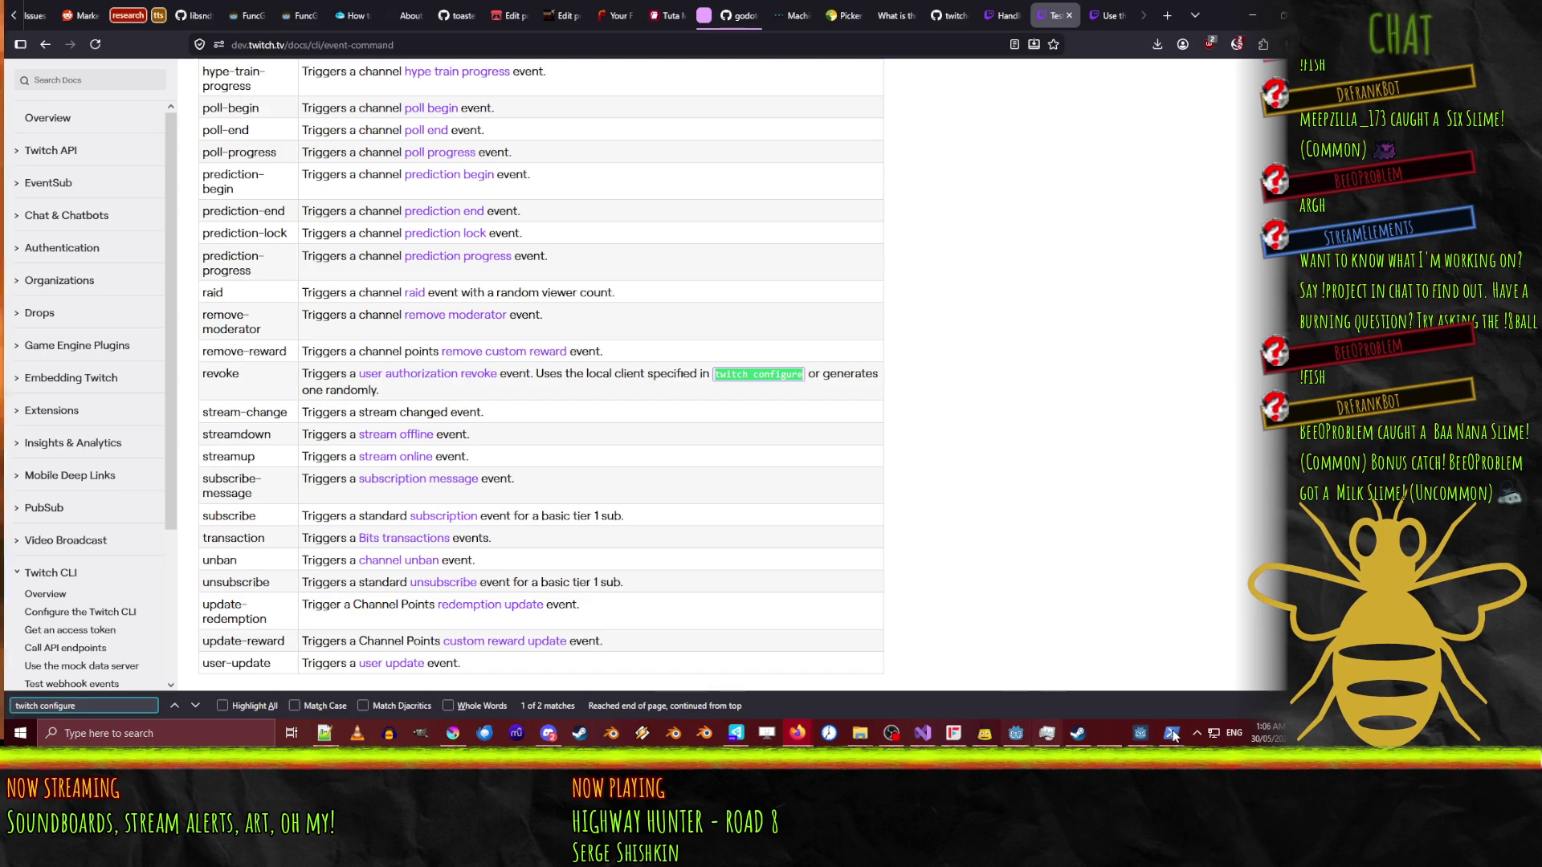
{"action": "mouse_move", "coordinate": [1172, 735]}
{"action": "mouse_move", "coordinate": [1119, 668]}
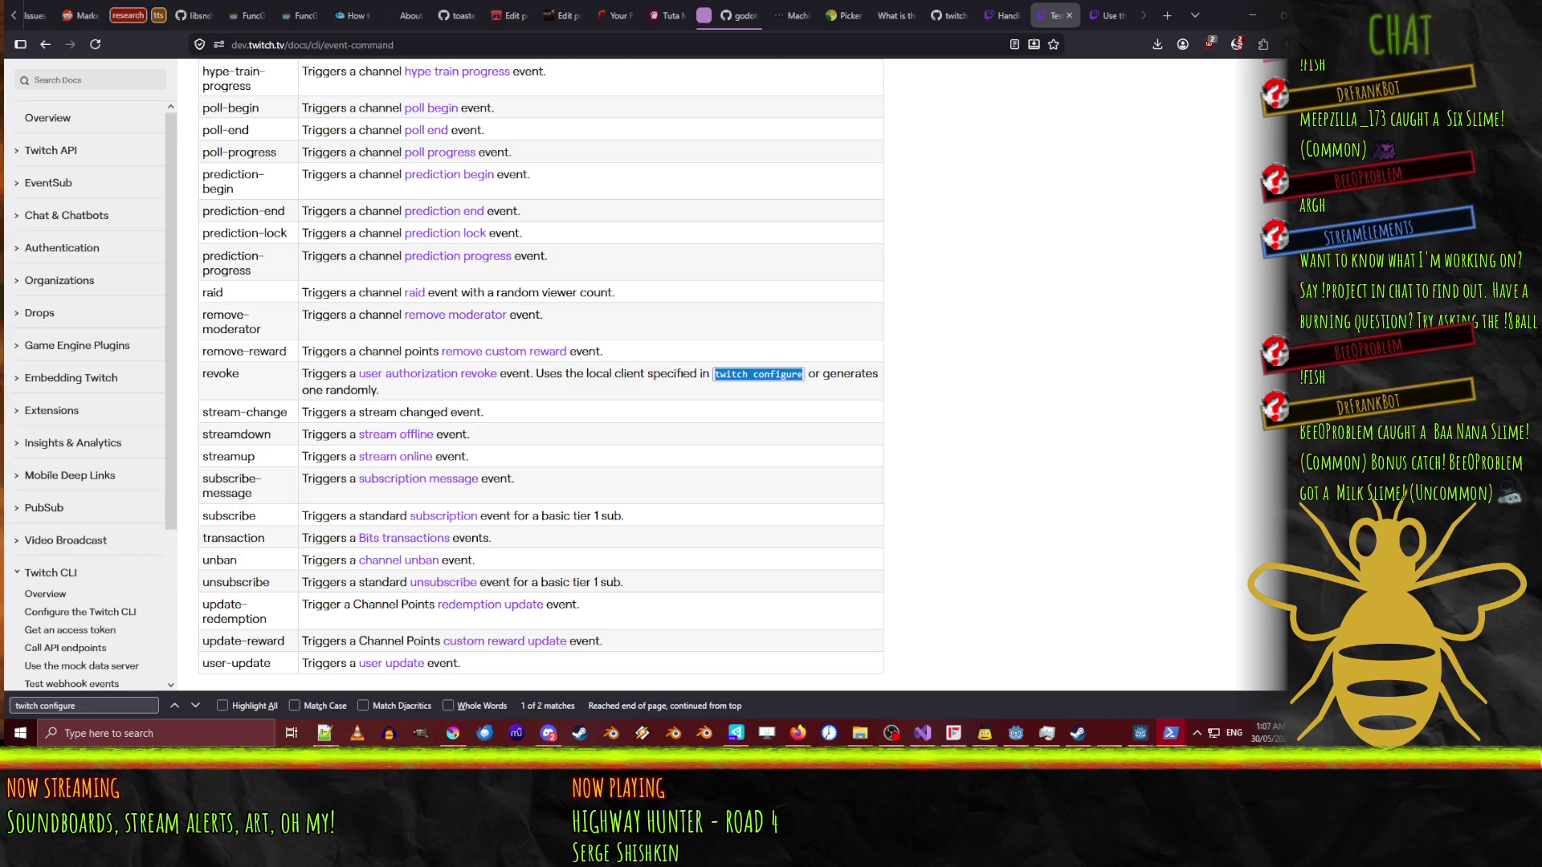
- Cycle through open windows toward the Godot Twitch Overlay editor
{"action": "key", "text": "alt+Tab"}
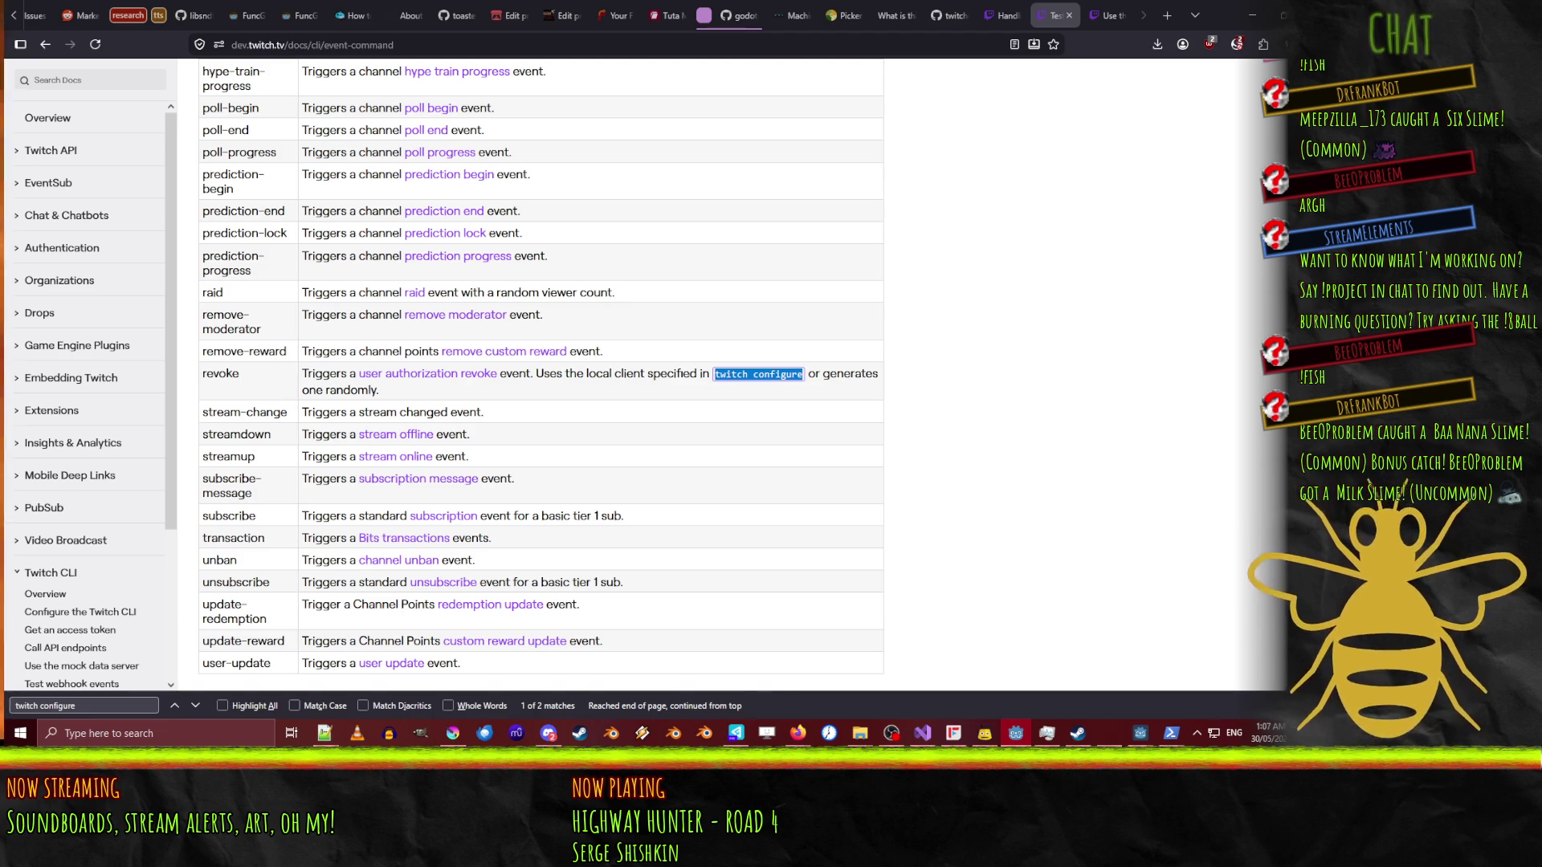
{"action": "key", "text": "alt+Tab"}
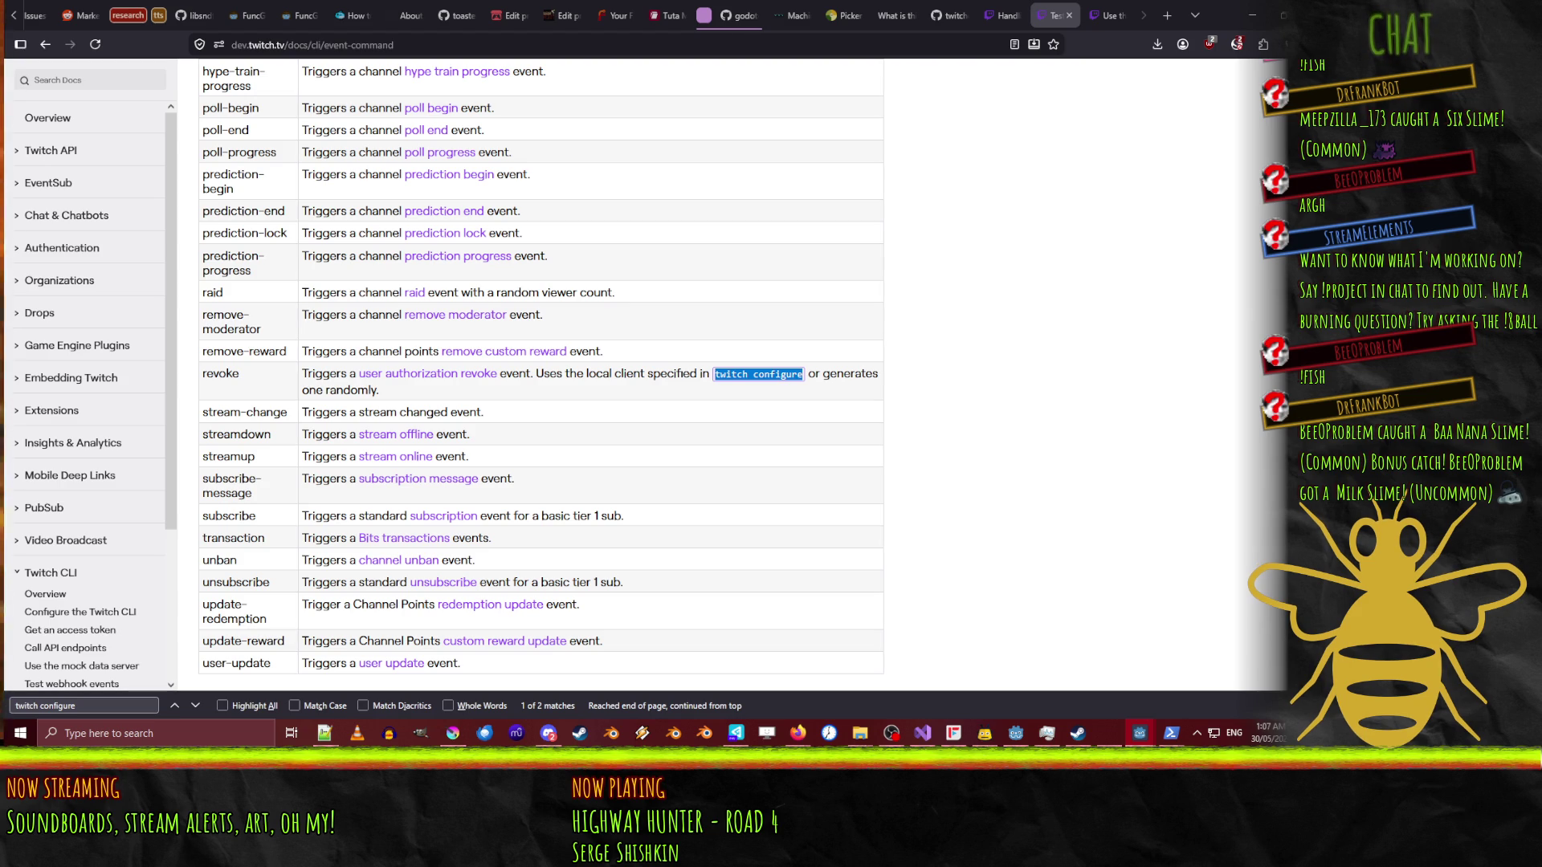
{"action": "key", "text": "alt+Tab"}
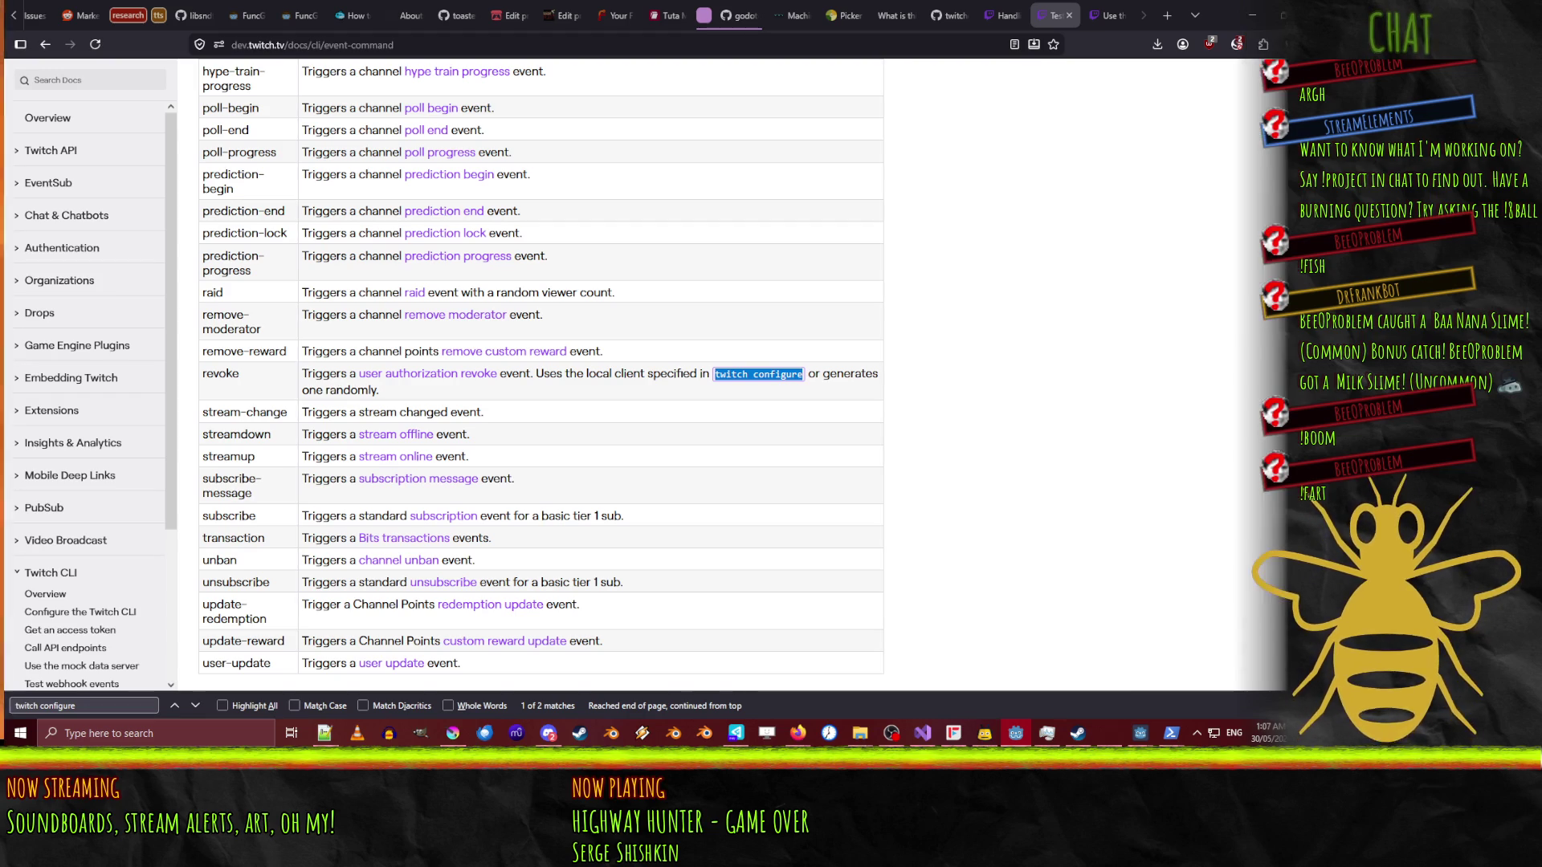
{"action": "key", "text": "alt+Tab"}
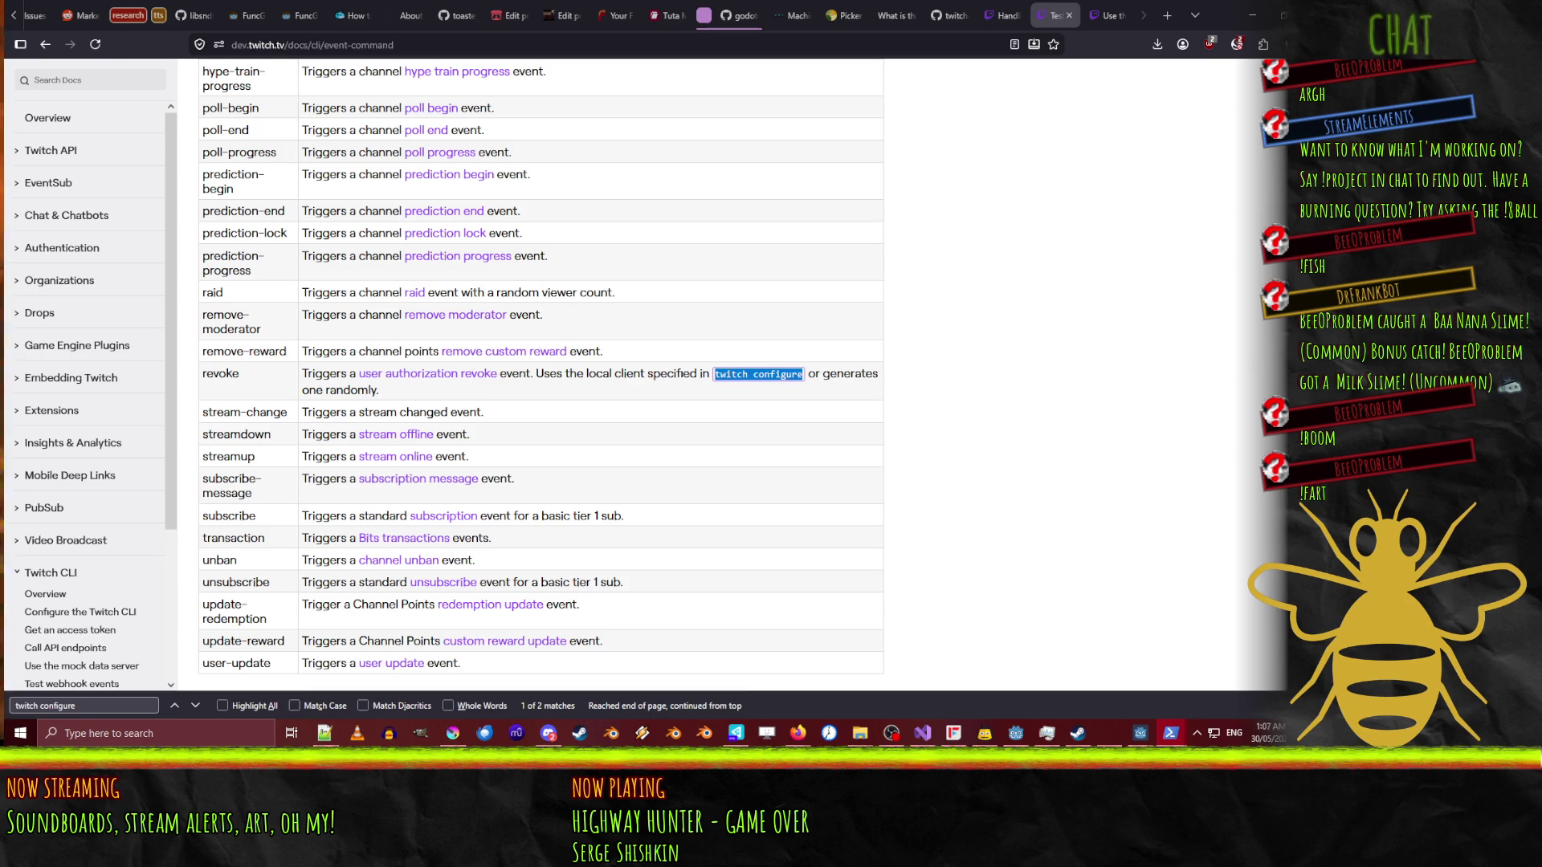
{"action": "key", "text": "alt+Tab"}
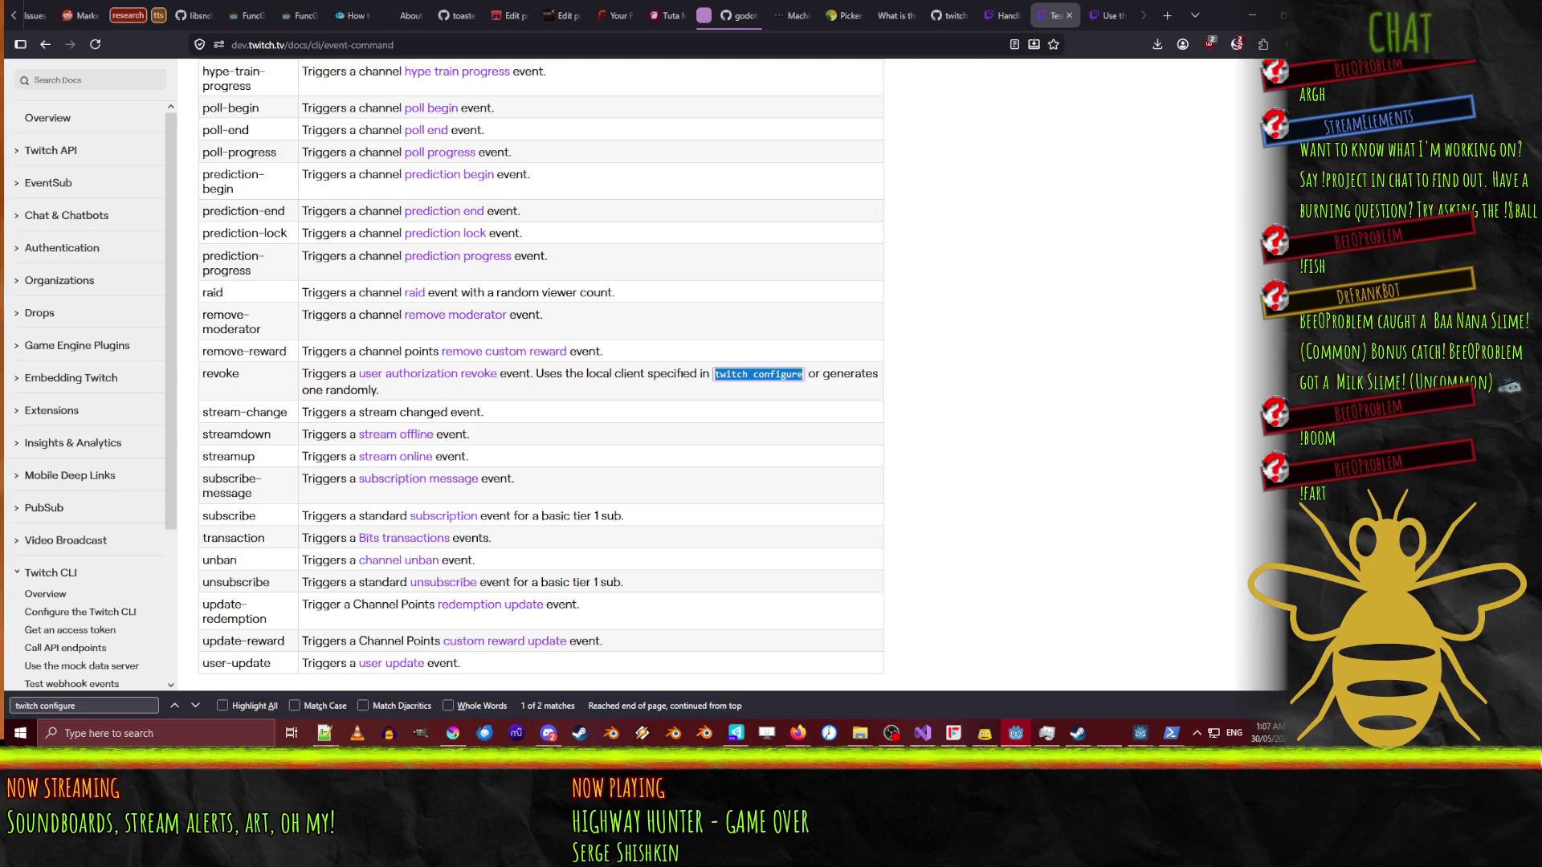
- Bring Godot forward, reposition it, and open the 'secret = val' match from the secret search
{"action": "key", "text": "alt+Tab"}
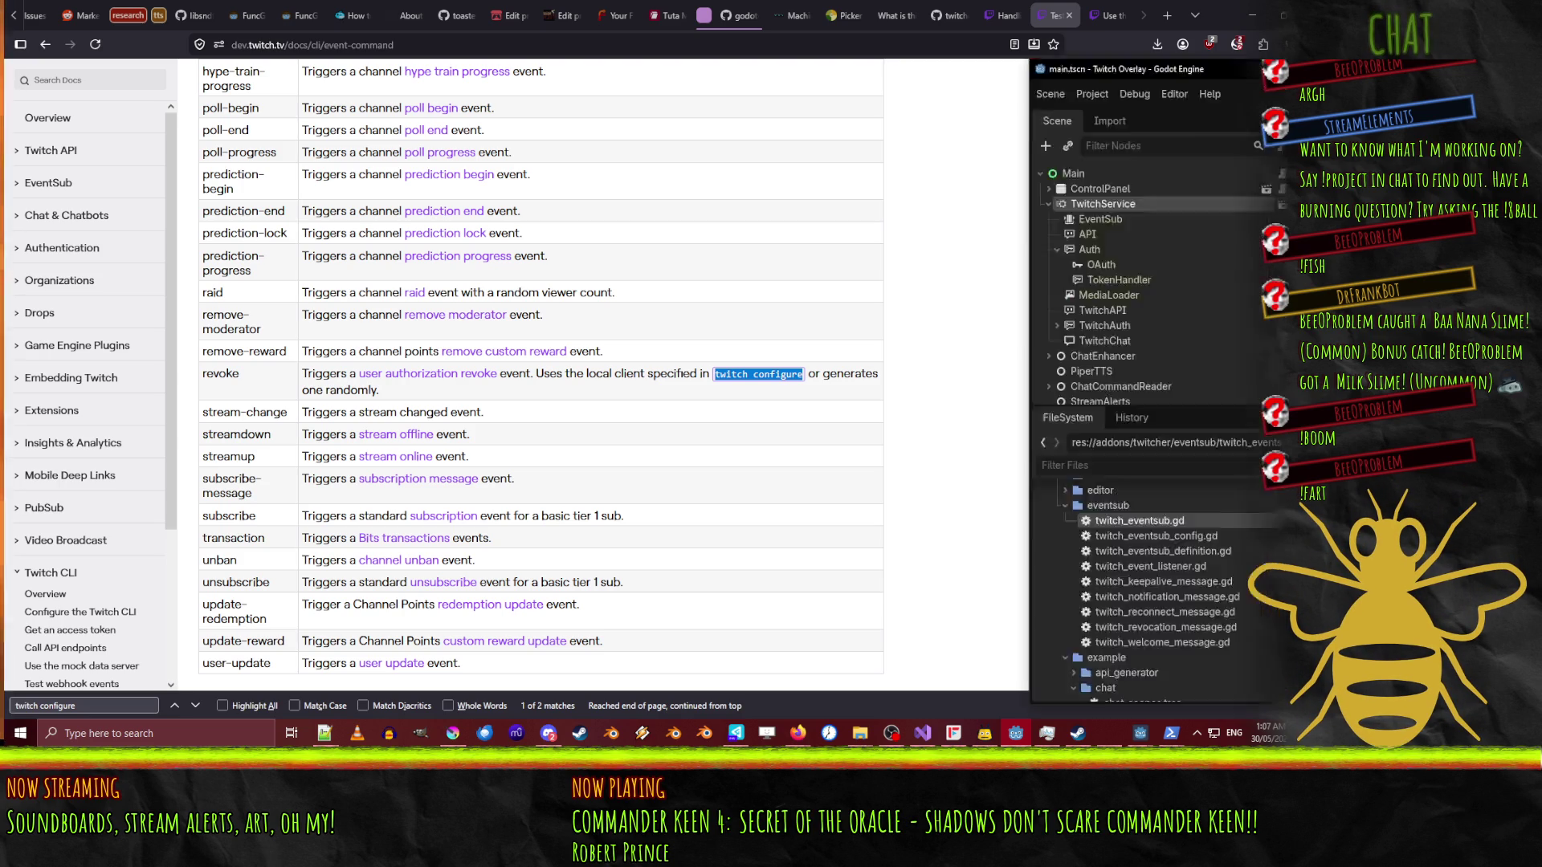
{"action": "mouse_move", "coordinate": [557, 13]}
{"action": "left_mouse_down"}
{"action": "mouse_move", "coordinate": [591, 32]}
{"action": "mouse_move", "coordinate": [693, 37]}
{"action": "left_mouse_up"}
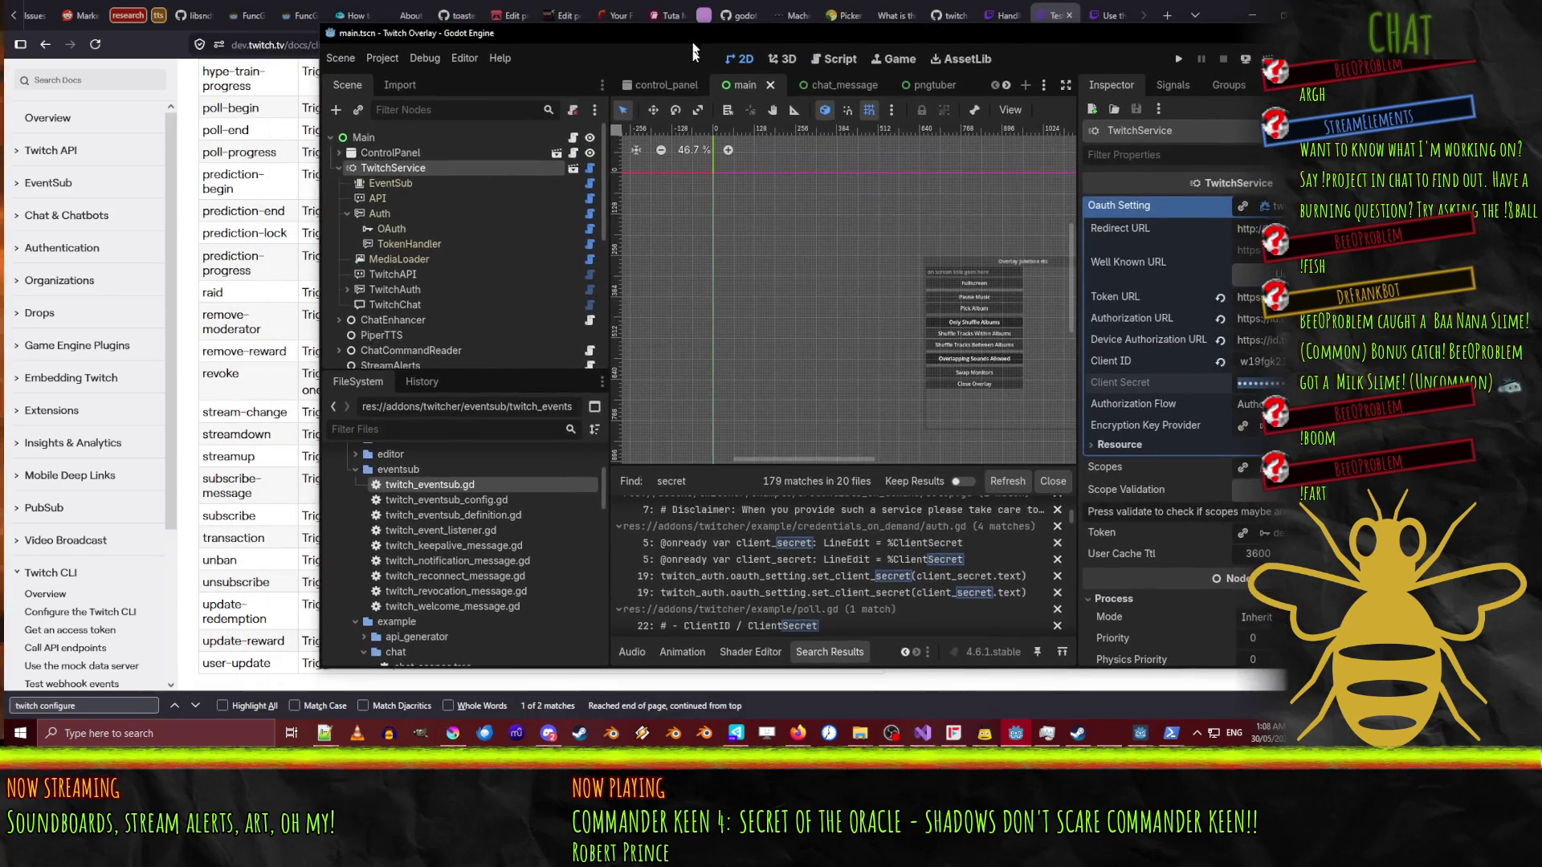
{"action": "scroll", "coordinate": [803, 566], "scroll_direction": "down", "scroll_amount": 10}
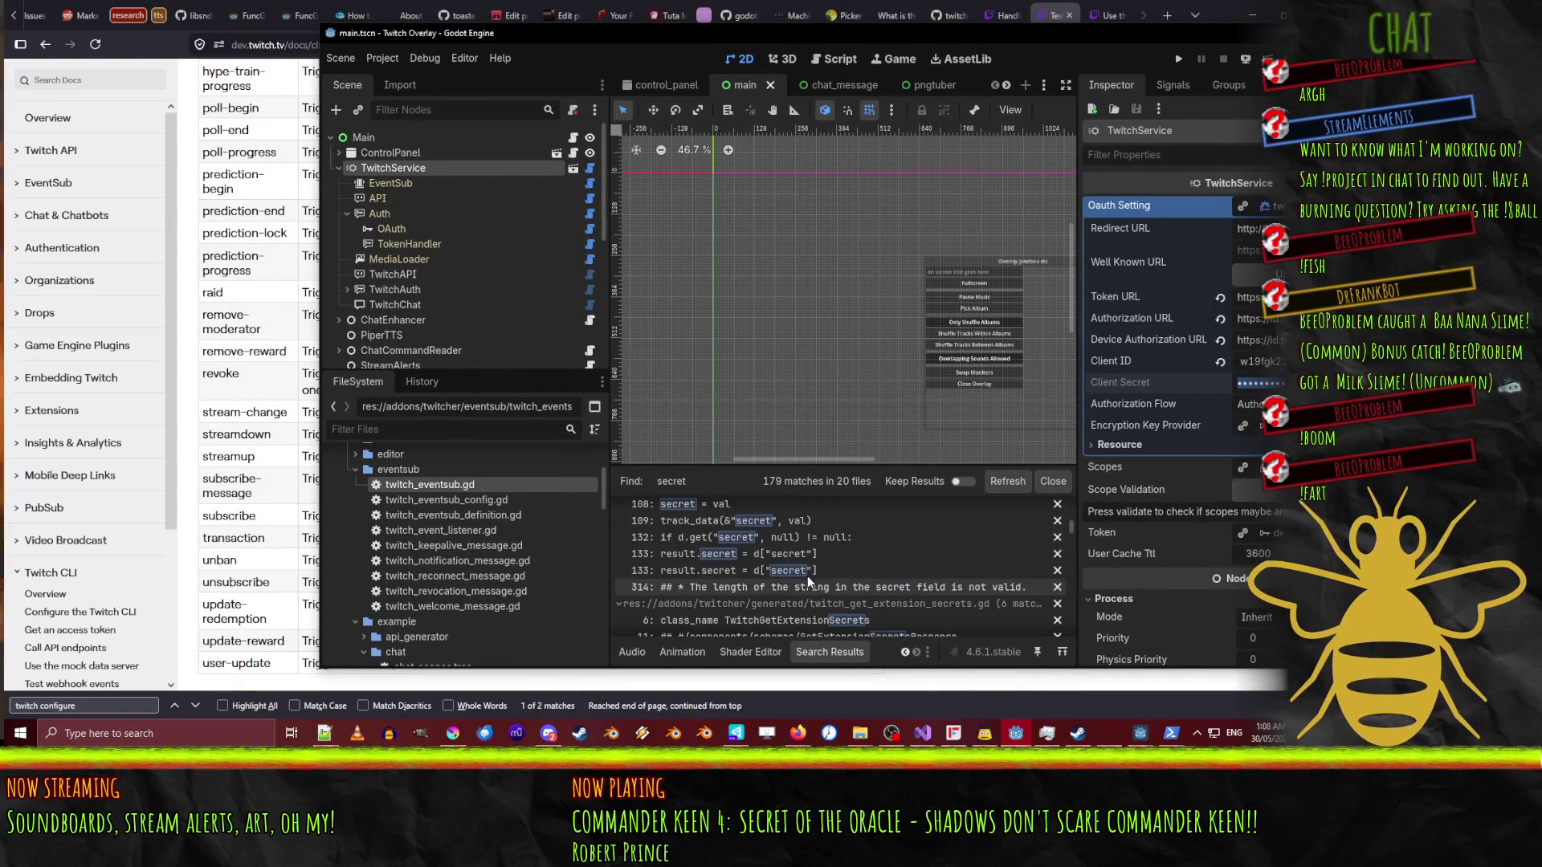
{"action": "scroll", "coordinate": [931, 554], "scroll_direction": "down", "scroll_amount": 10}
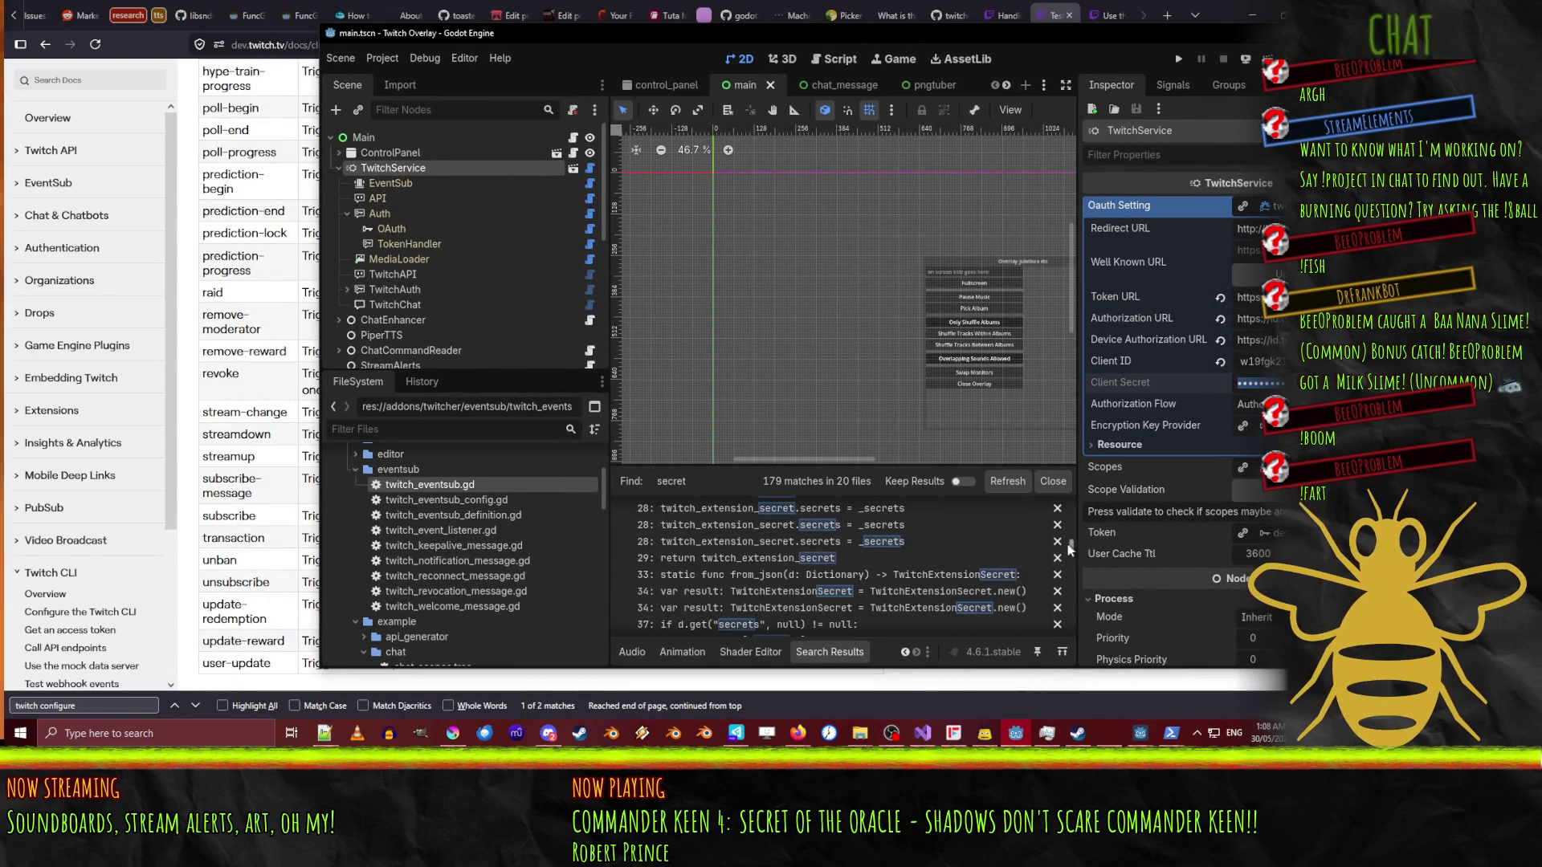
{"action": "left_click_drag", "start_coordinate": [1071, 546], "coordinate": [1055, 554]}
{"action": "scroll", "coordinate": [710, 581], "scroll_direction": "up", "scroll_amount": 10}
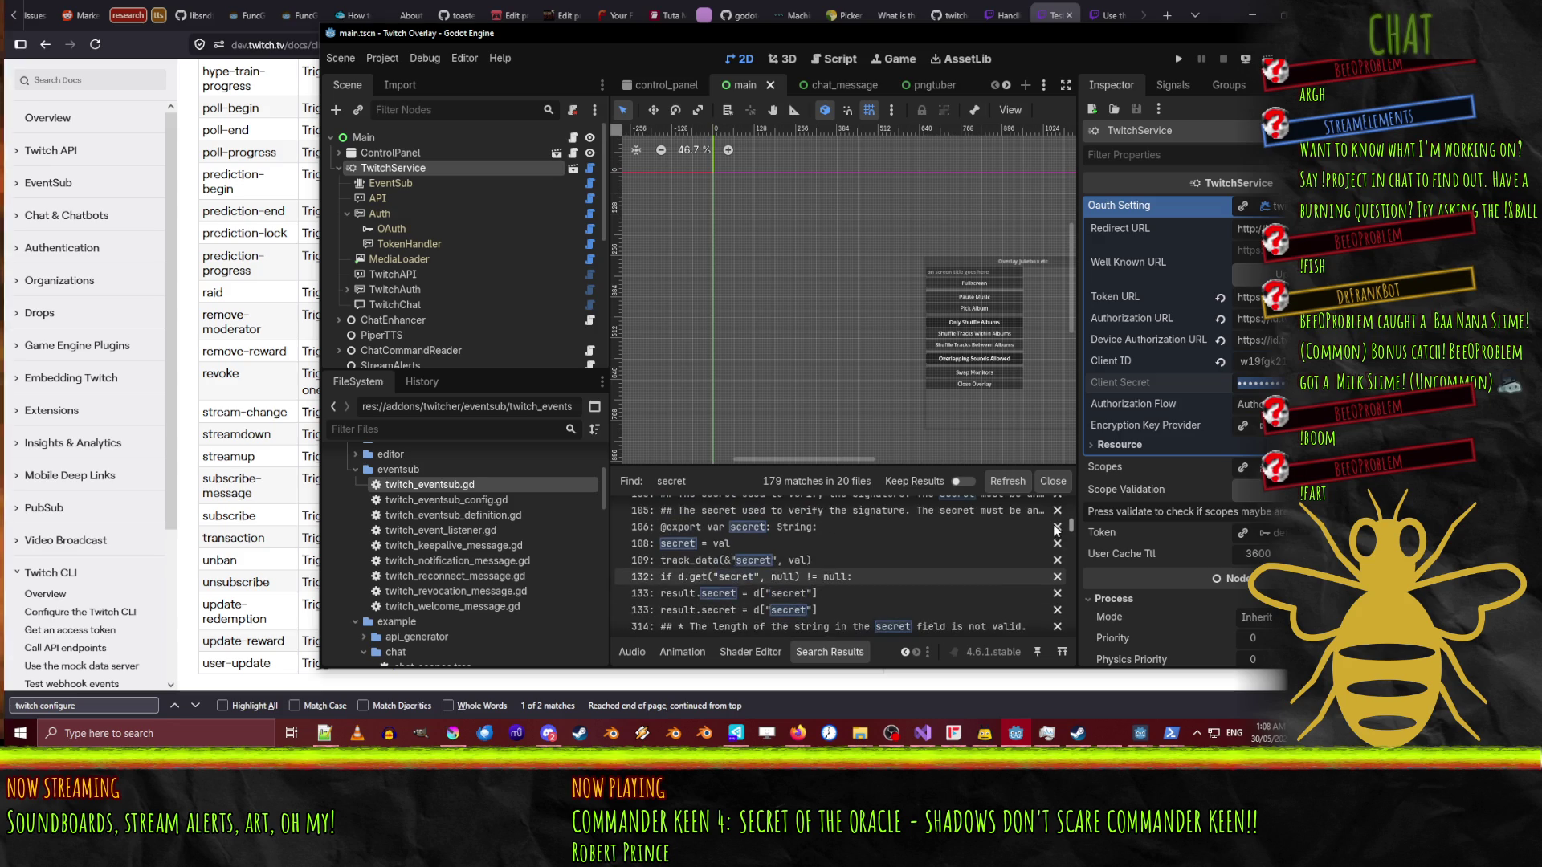
{"action": "scroll", "coordinate": [710, 582], "scroll_direction": "down", "scroll_amount": 3}
{"action": "scroll", "coordinate": [762, 570], "scroll_direction": "up", "scroll_amount": 5}
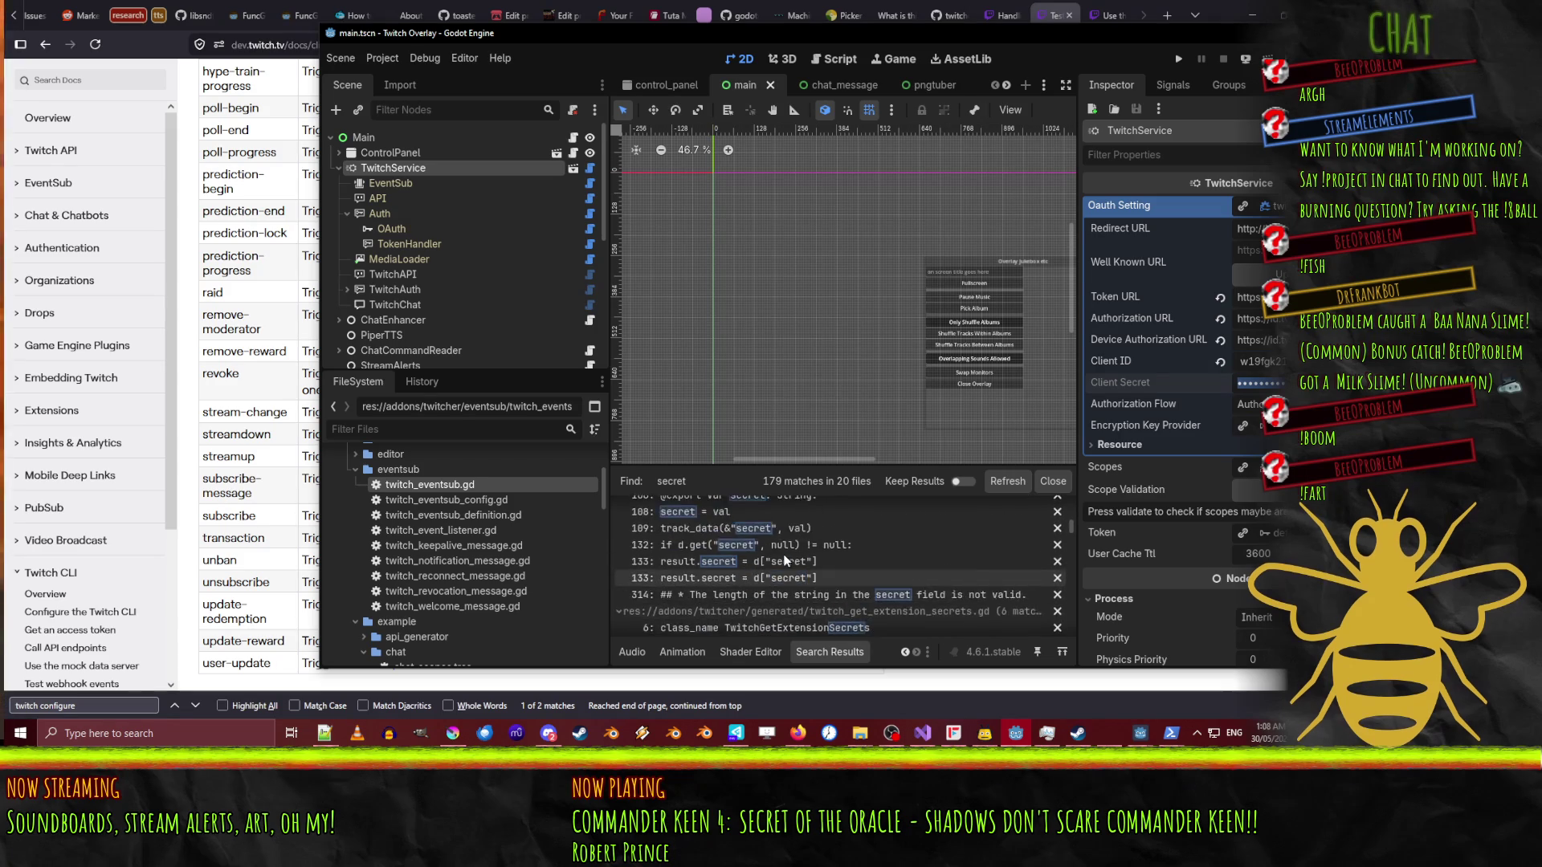
{"action": "left_click", "coordinate": [696, 591]}
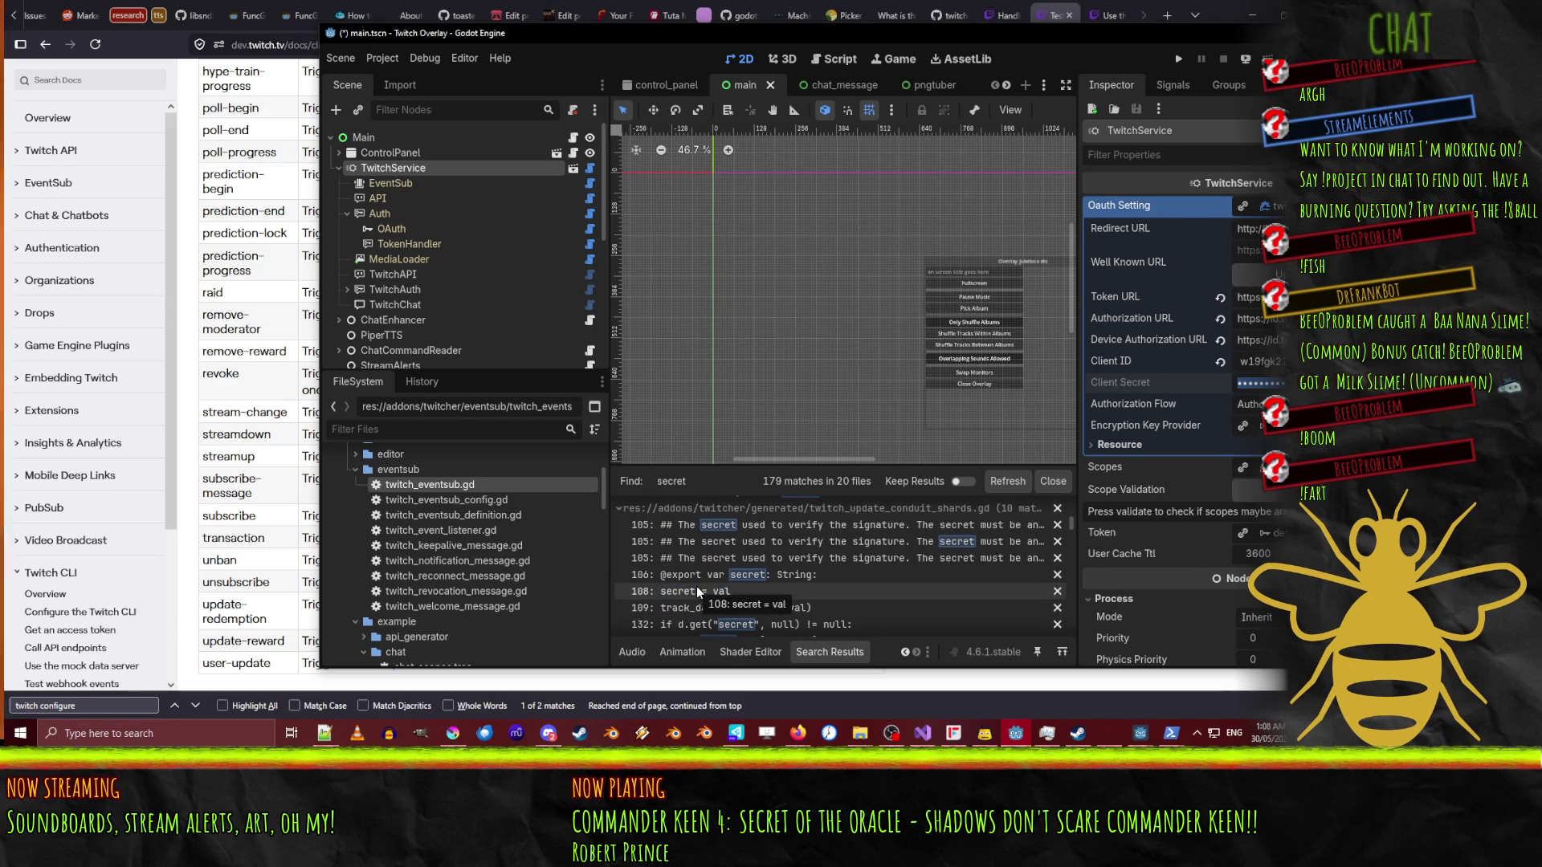
- Open the client_secret check in twitch_bot.gd, then scroll on through the secret matches
{"action": "scroll", "coordinate": [803, 562], "scroll_direction": "up", "scroll_amount": 1}
{"action": "scroll", "coordinate": [867, 281], "scroll_direction": "up", "scroll_amount": 7}
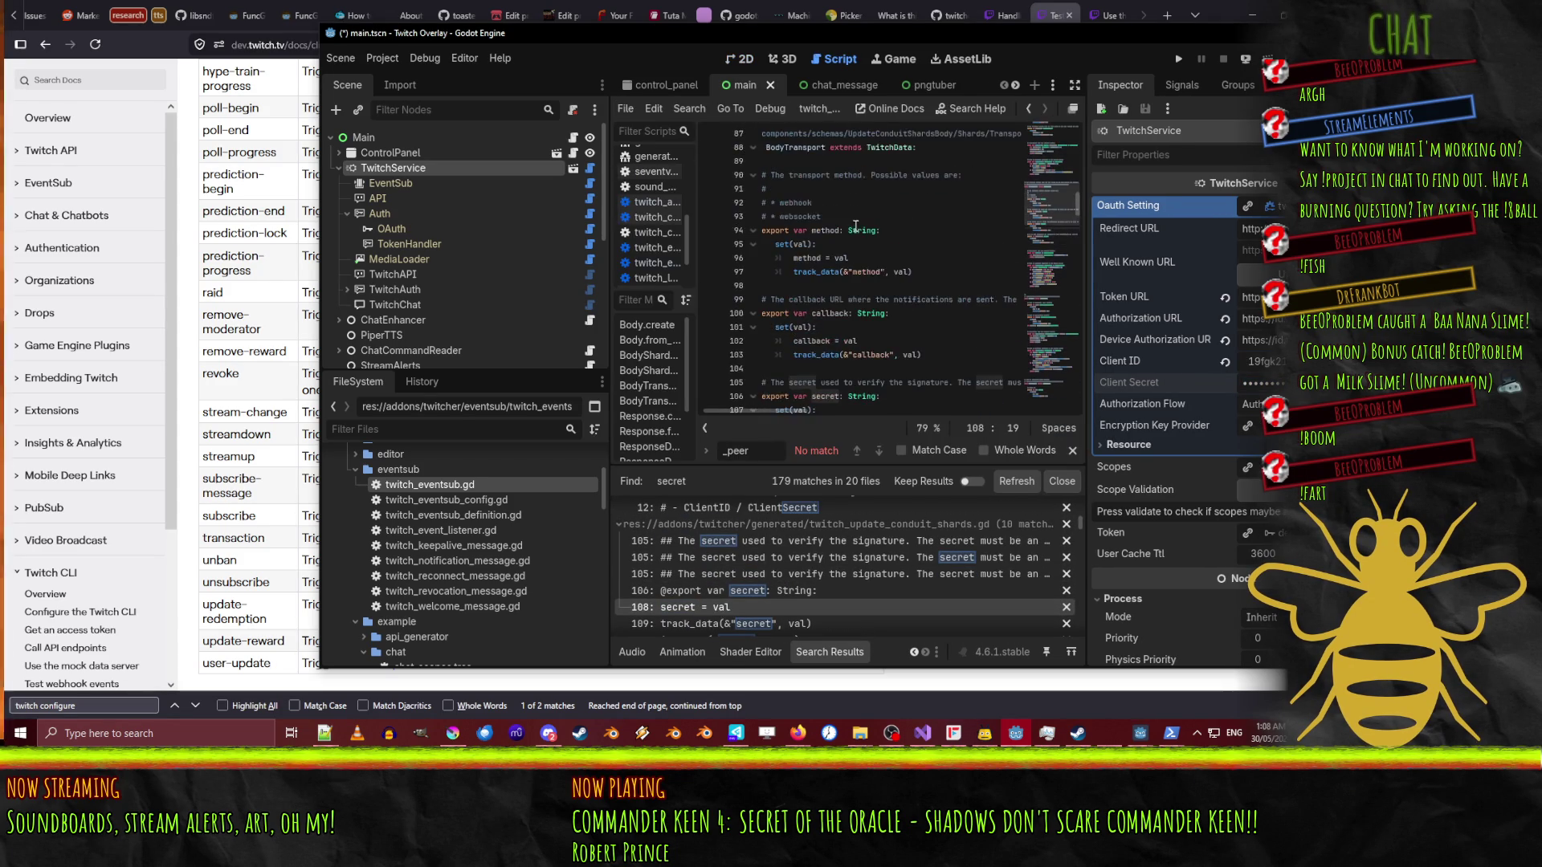
{"action": "scroll", "coordinate": [731, 580], "scroll_direction": "up", "scroll_amount": 3}
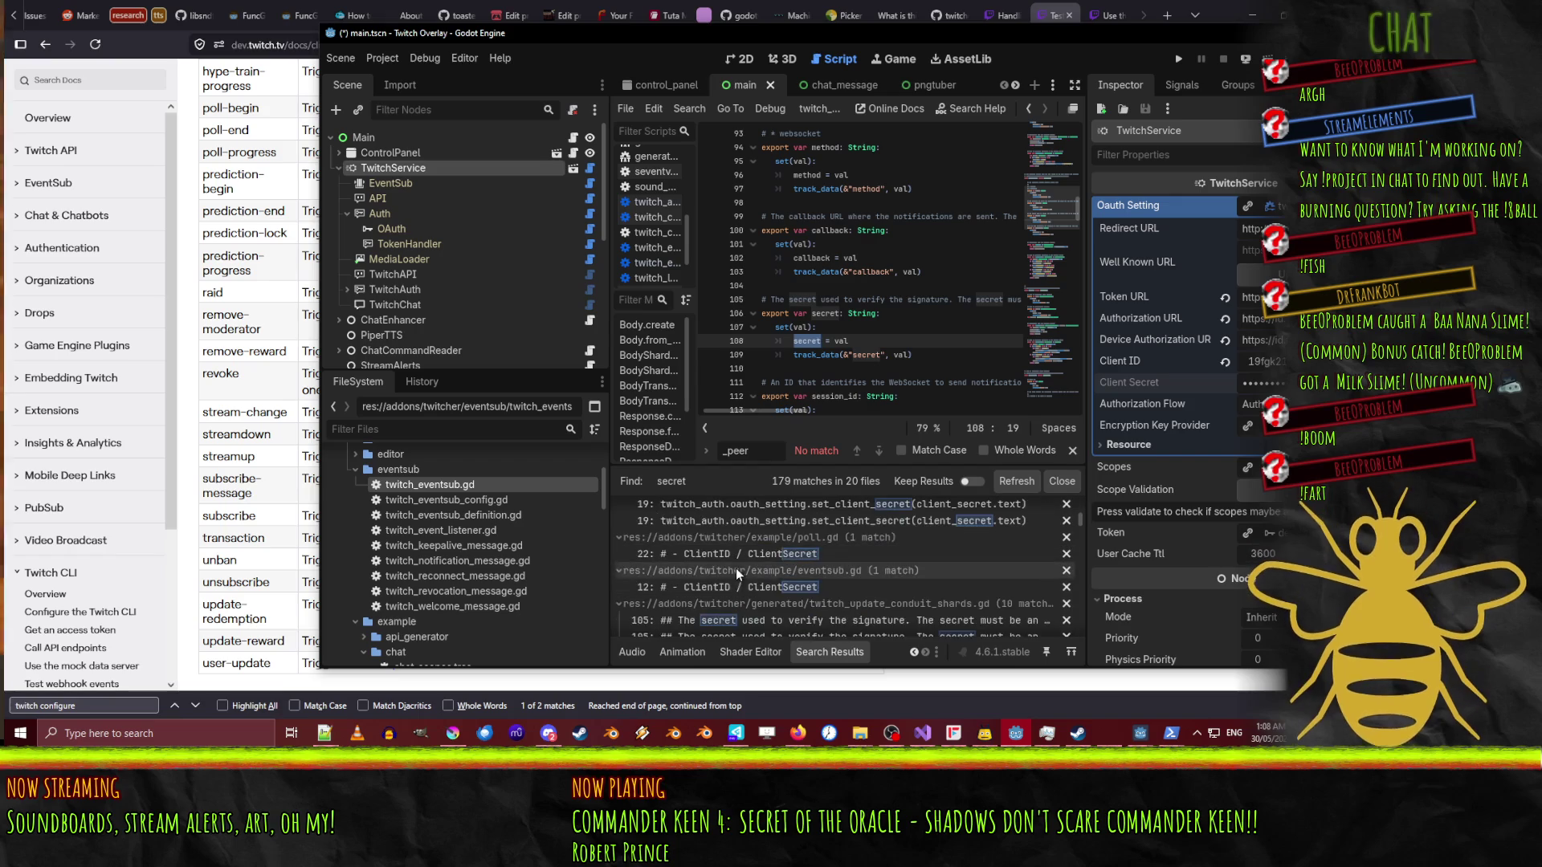
{"action": "scroll", "coordinate": [798, 599], "scroll_direction": "up", "scroll_amount": 6}
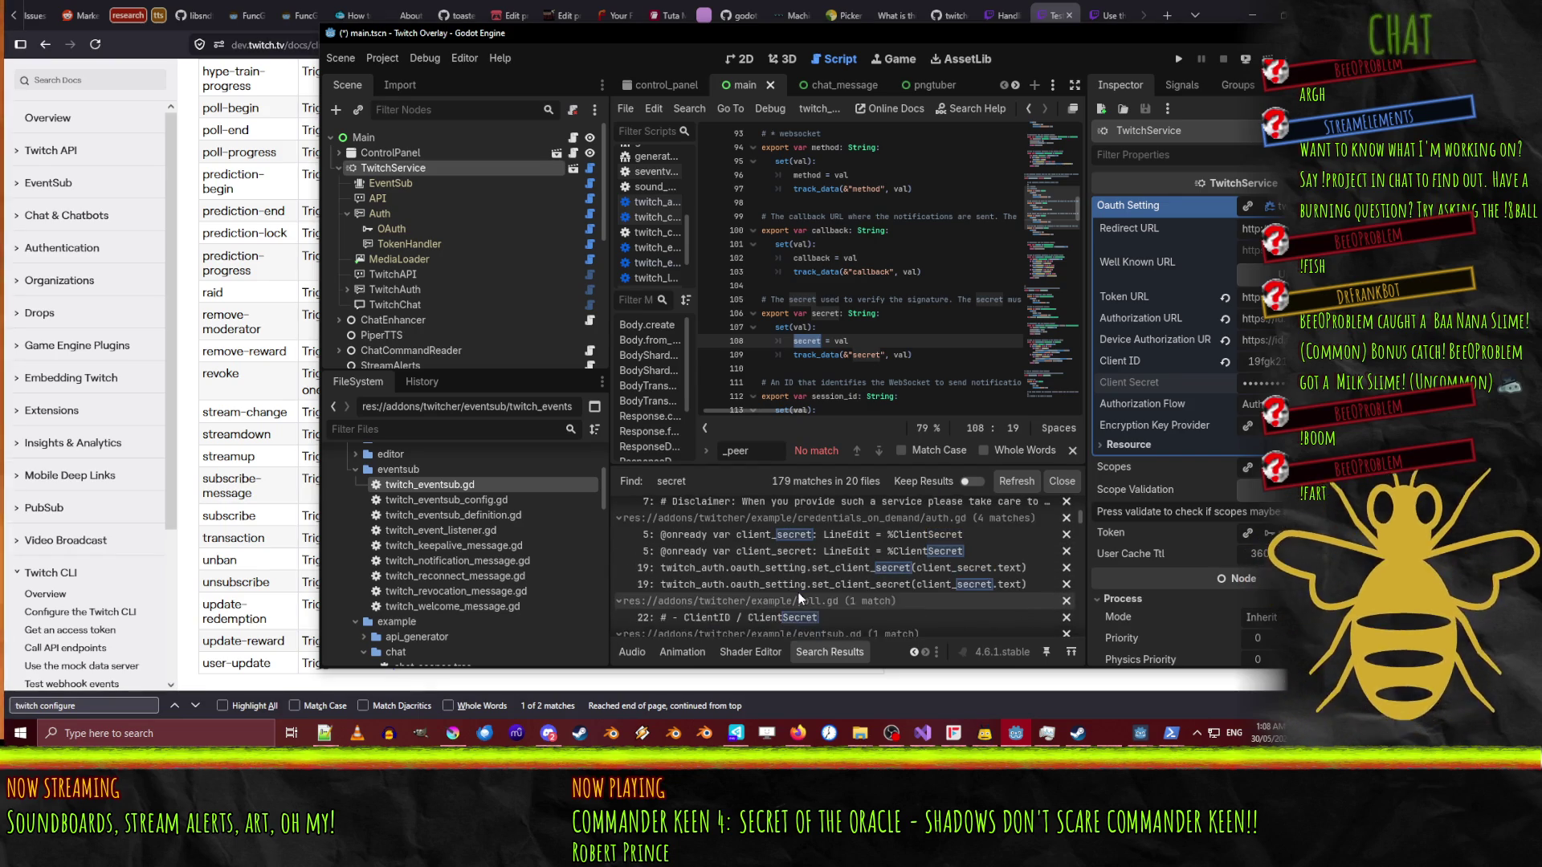
{"action": "scroll", "coordinate": [835, 584], "scroll_direction": "up", "scroll_amount": 5}
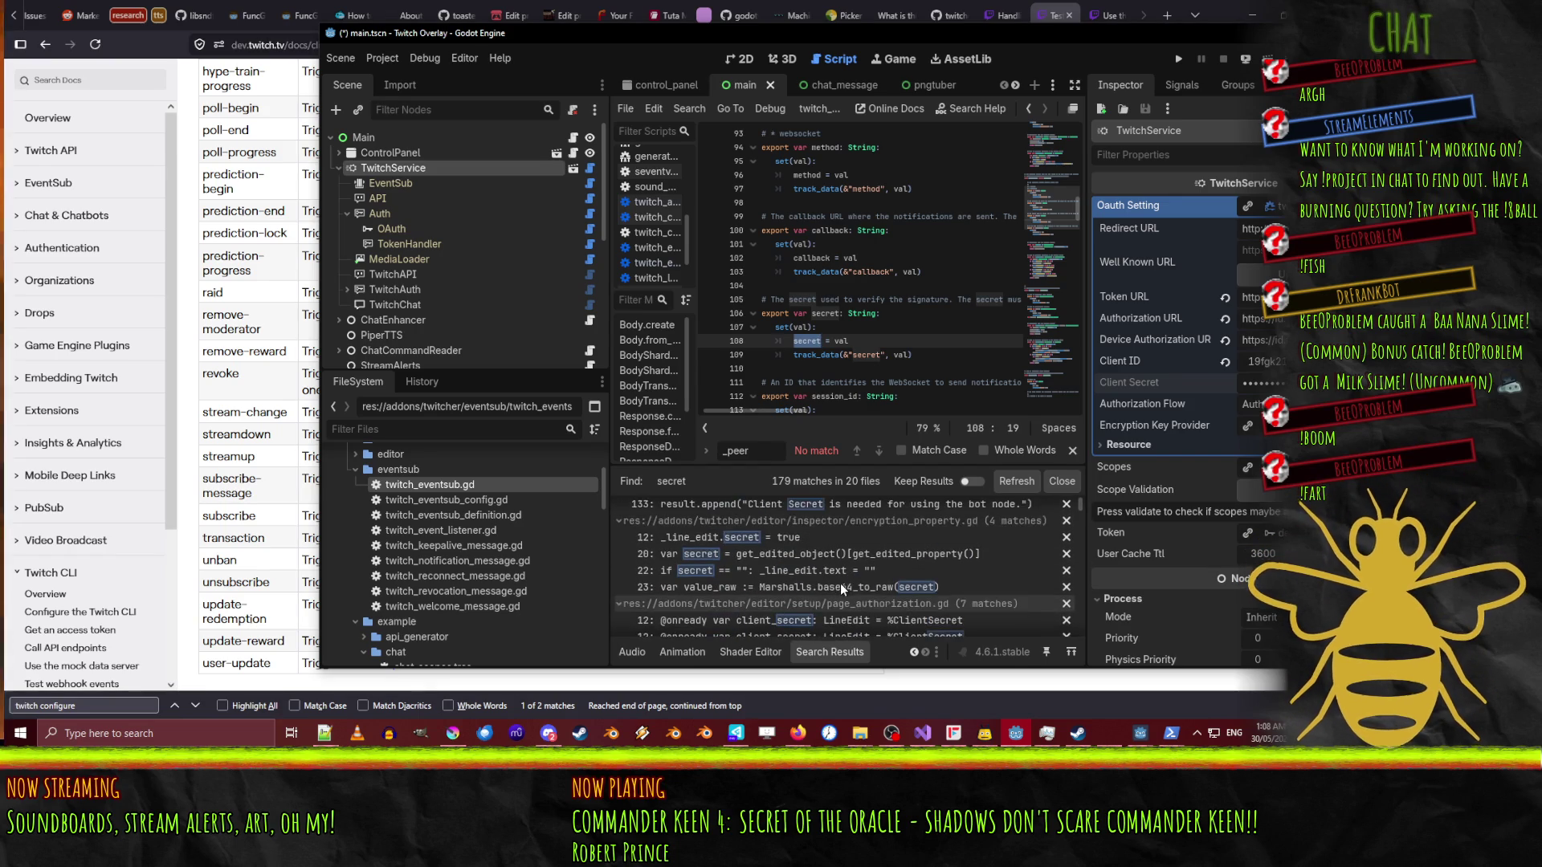
{"action": "scroll", "coordinate": [882, 572], "scroll_direction": "up", "scroll_amount": 1}
{"action": "left_click", "coordinate": [767, 527]}
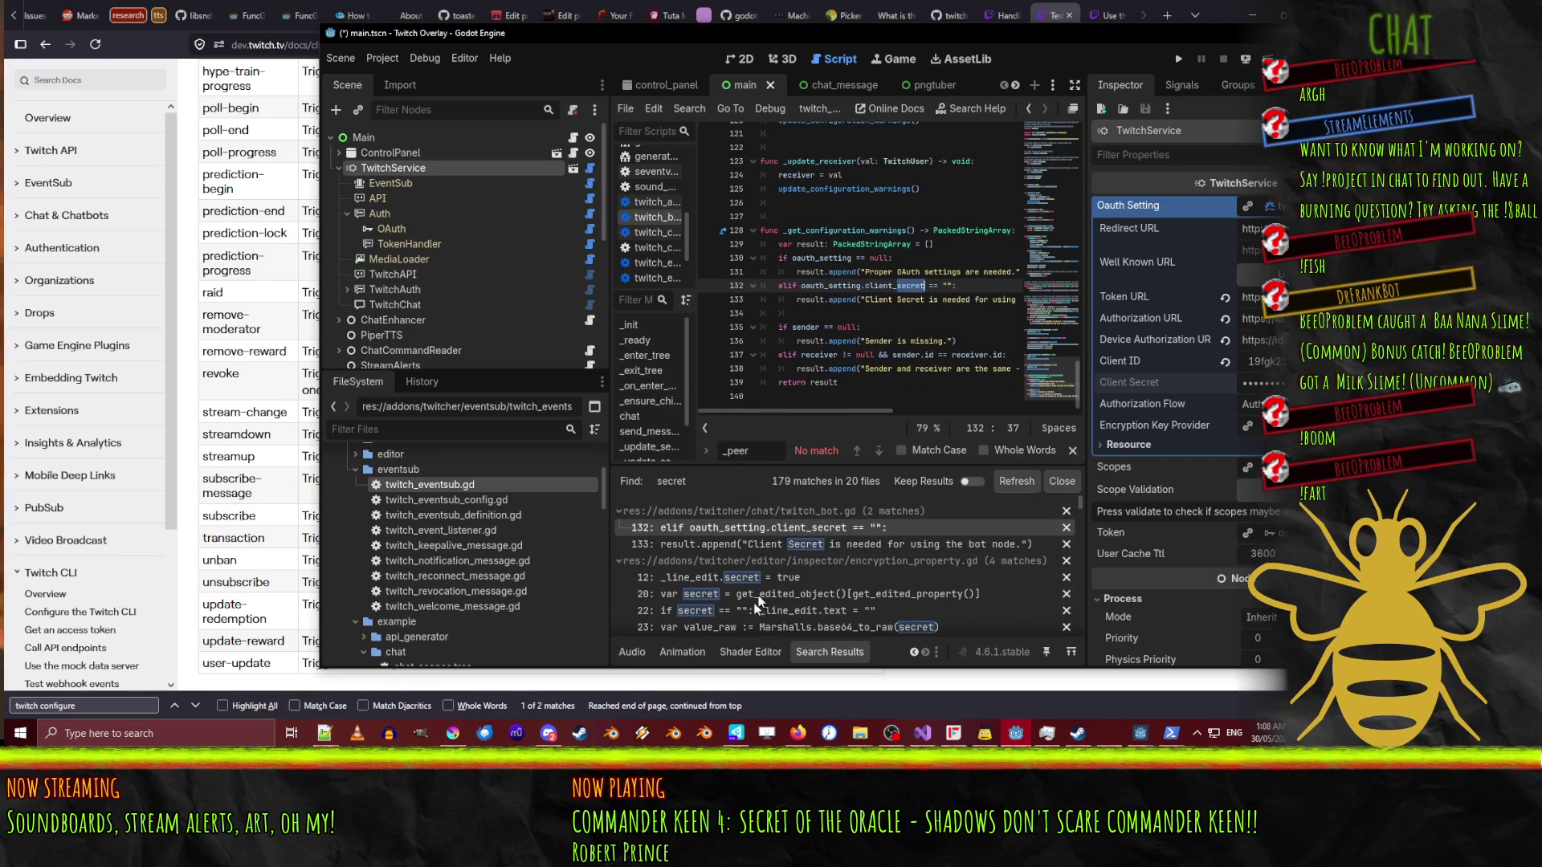
{"action": "scroll", "coordinate": [779, 594], "scroll_direction": "down", "scroll_amount": 5}
{"action": "scroll", "coordinate": [780, 598], "scroll_direction": "down", "scroll_amount": 8}
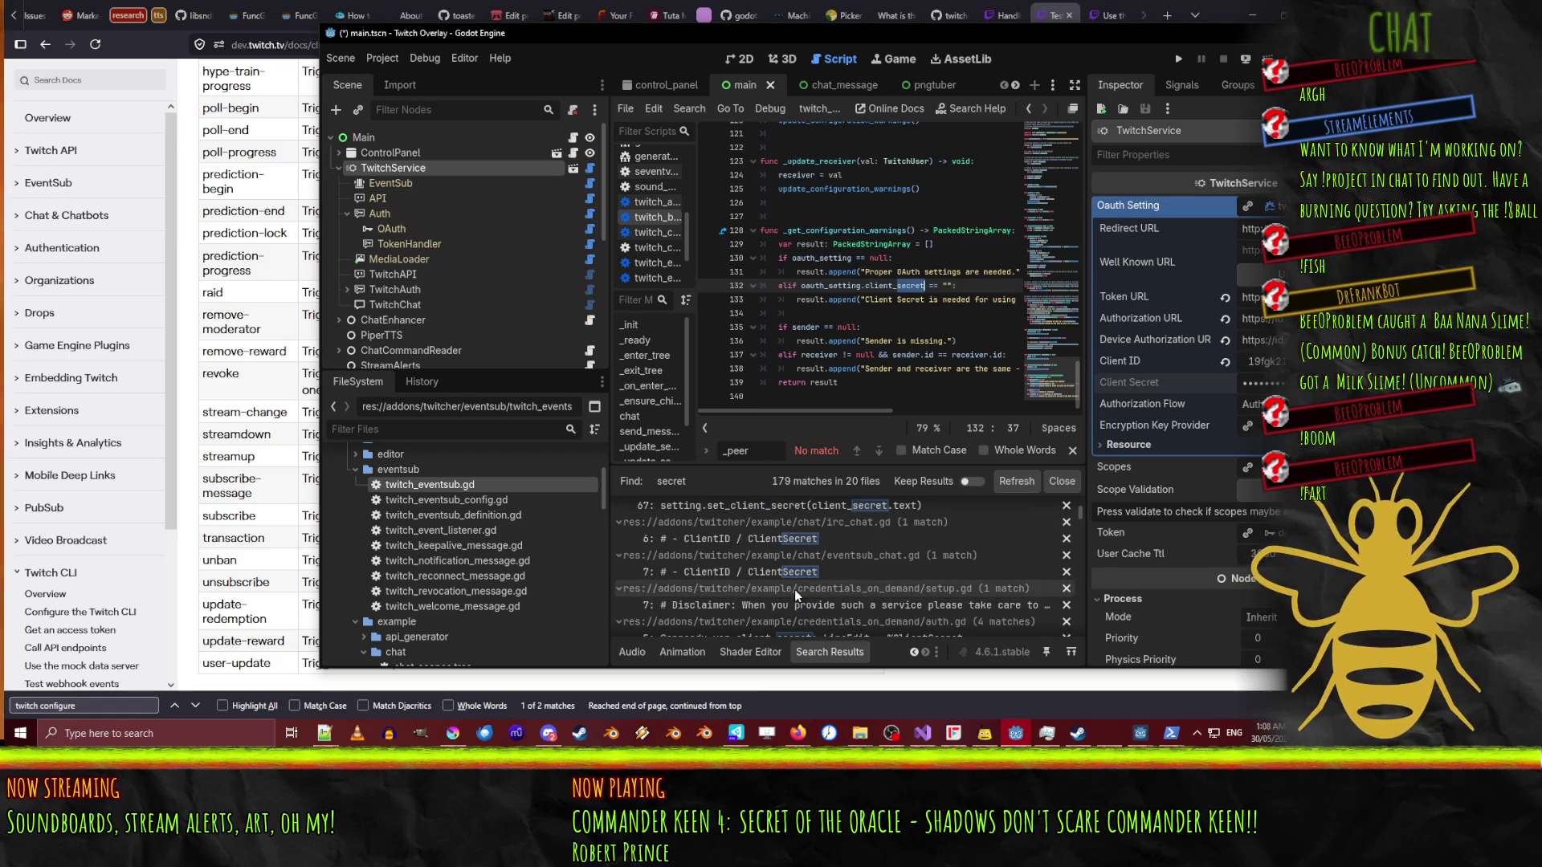
{"action": "scroll", "coordinate": [803, 574], "scroll_direction": "down", "scroll_amount": 3}
{"action": "scroll", "coordinate": [877, 582], "scroll_direction": "down", "scroll_amount": 10}
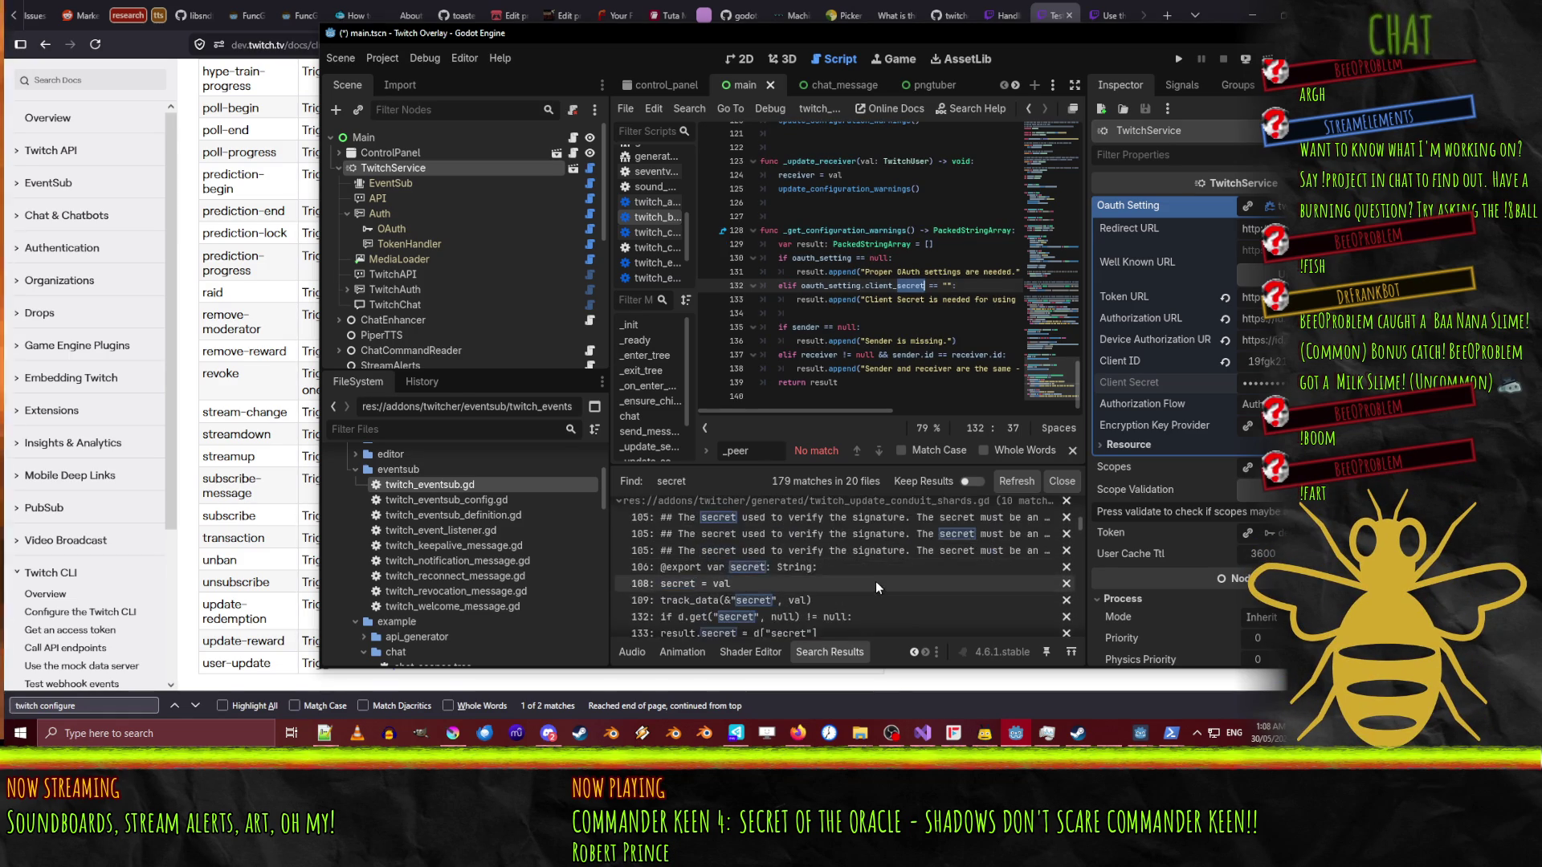
{"action": "scroll", "coordinate": [877, 588], "scroll_direction": "down", "scroll_amount": 6}
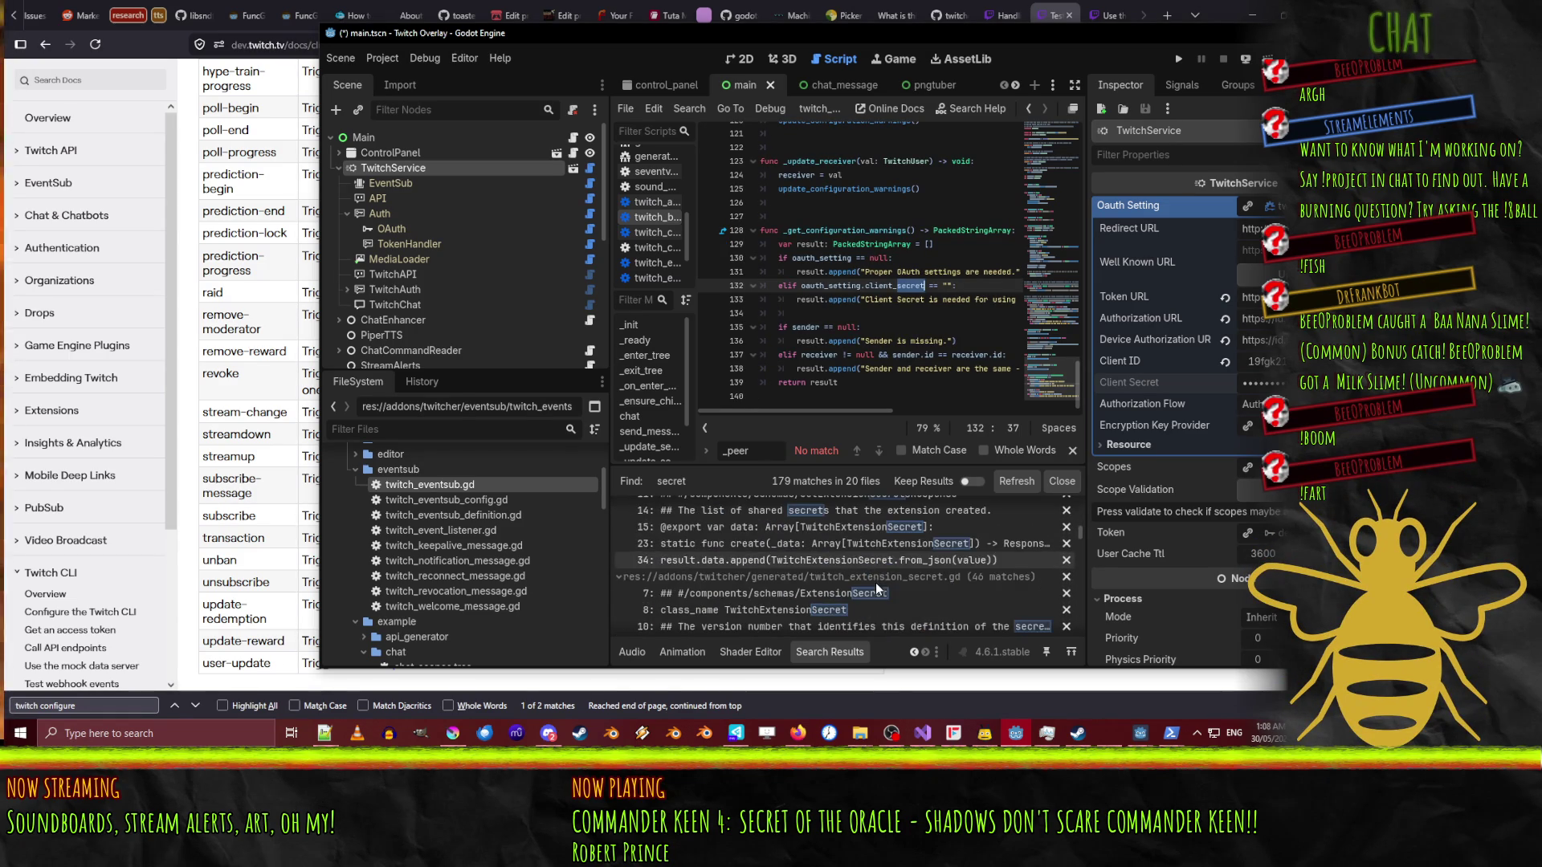
{"action": "scroll", "coordinate": [790, 573], "scroll_direction": "down", "scroll_amount": 8}
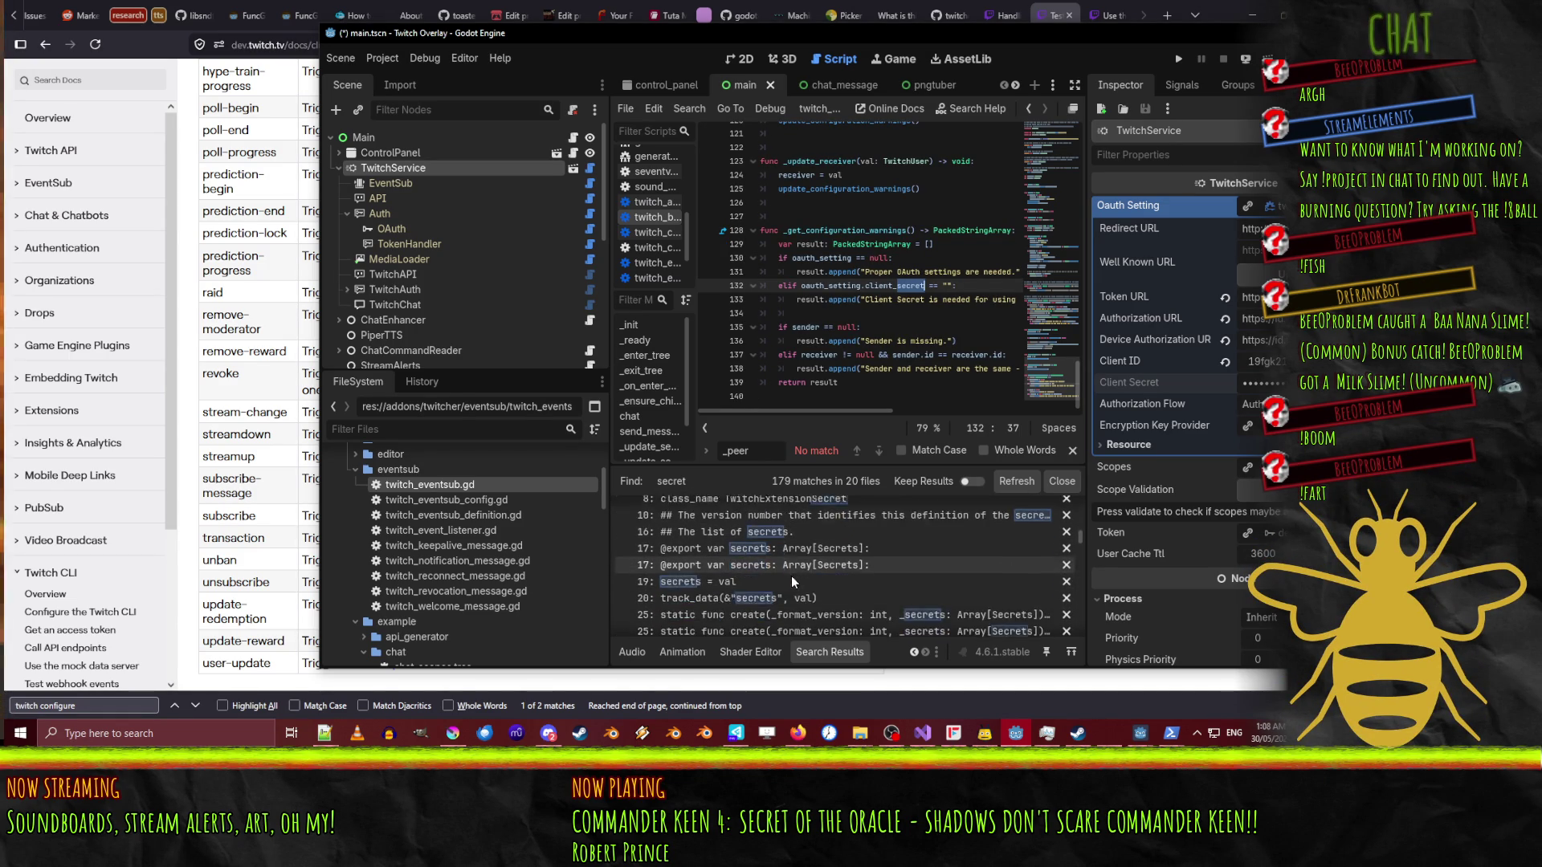
{"action": "scroll", "coordinate": [794, 586], "scroll_direction": "down", "scroll_amount": 10}
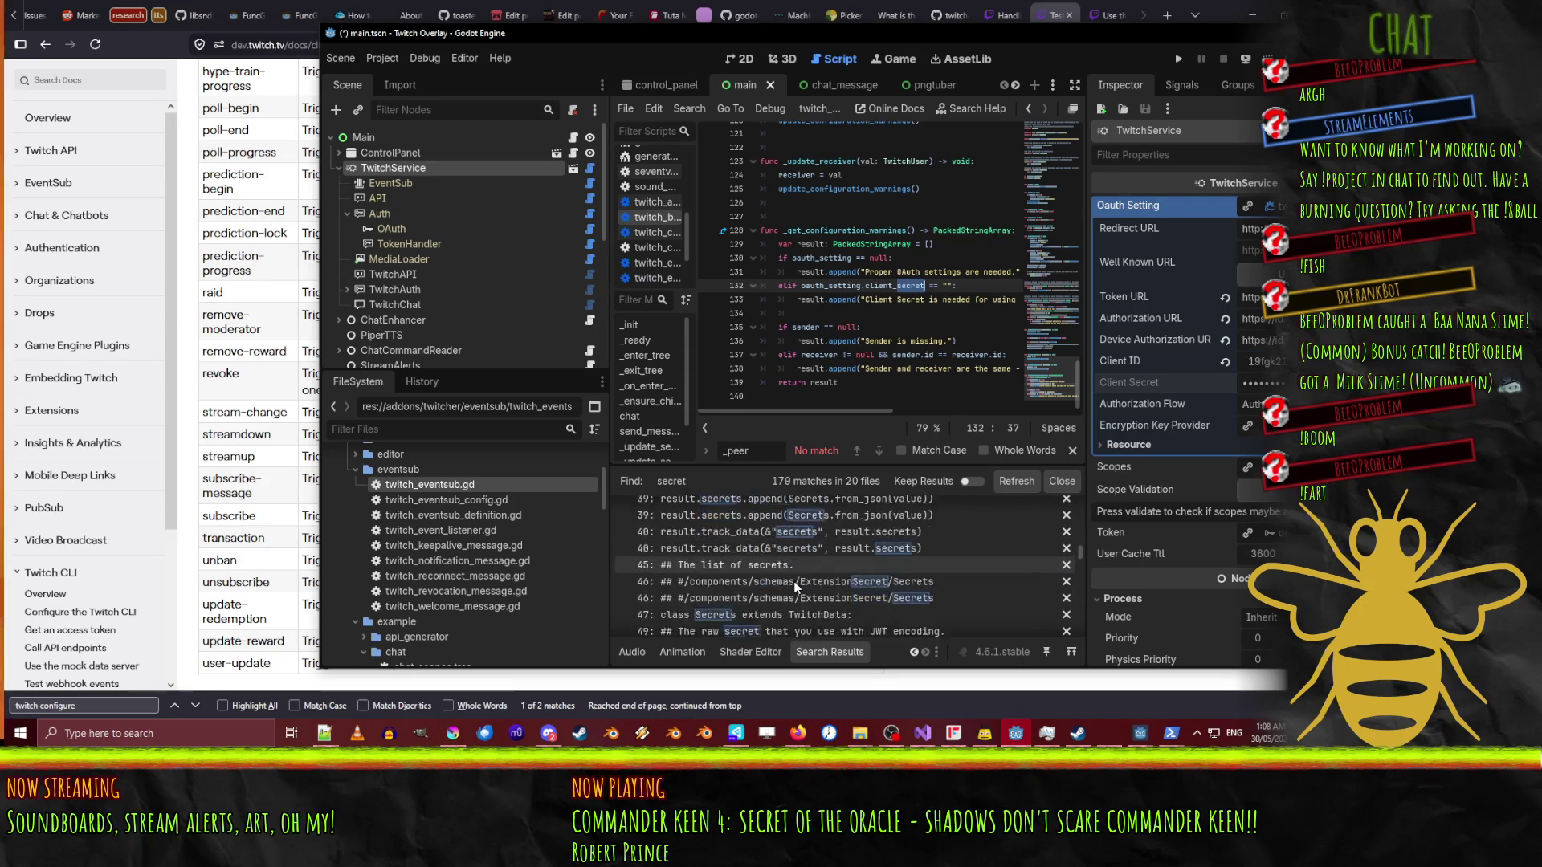
{"action": "scroll", "coordinate": [797, 586], "scroll_direction": "down", "scroll_amount": 8}
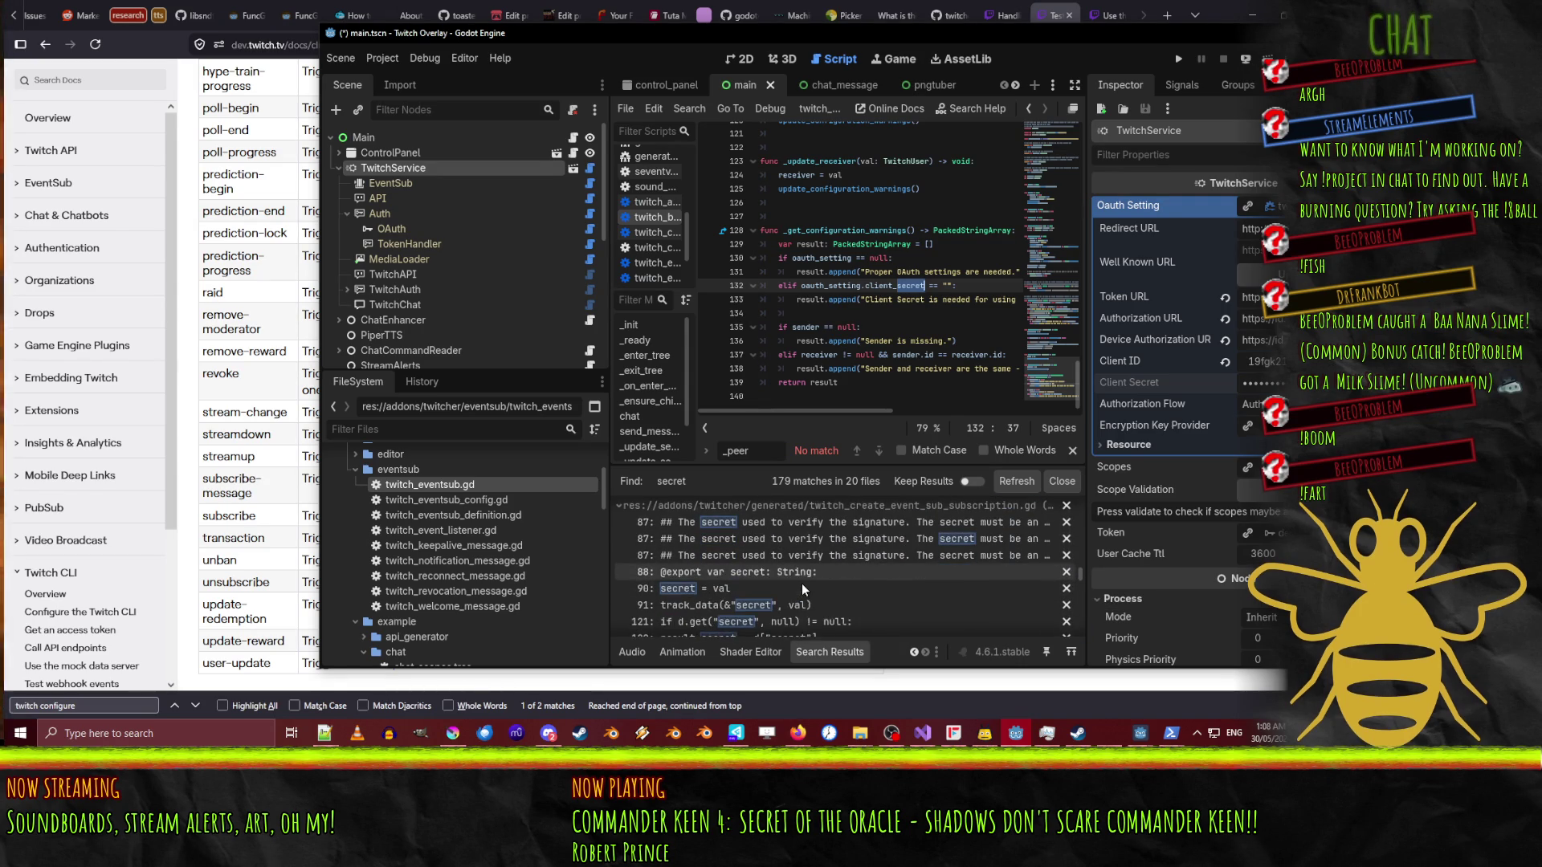
{"action": "scroll", "coordinate": [795, 583], "scroll_direction": "down", "scroll_amount": 2}
- Open the exported secret declaration at line 88 of twitch_create_event_sub_subscription.gd
{"action": "left_click", "coordinate": [745, 571]}
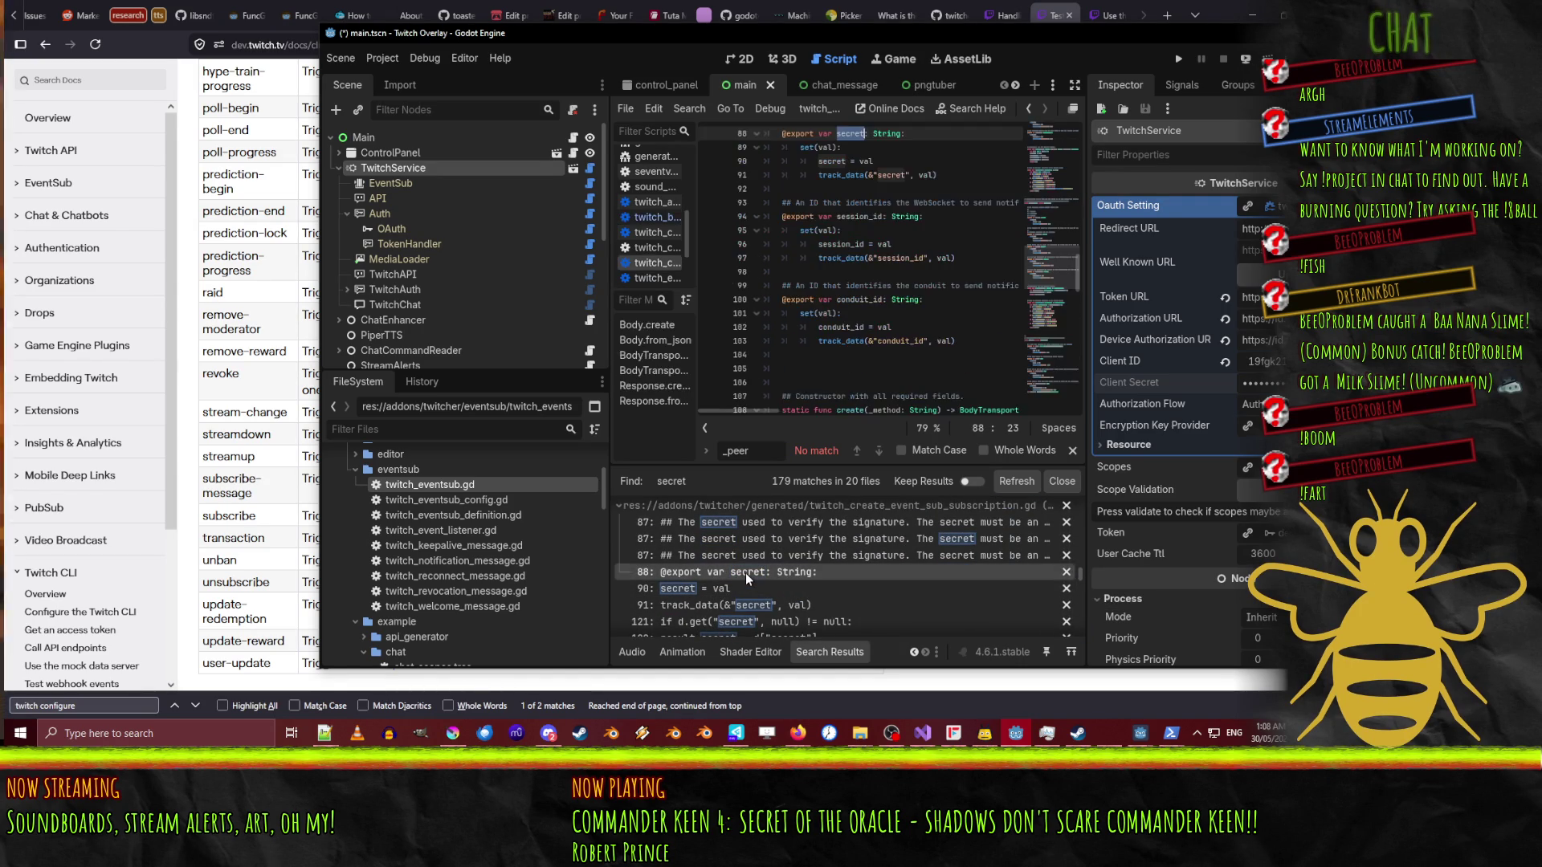
{"action": "scroll", "coordinate": [912, 239], "scroll_direction": "up", "scroll_amount": 1}
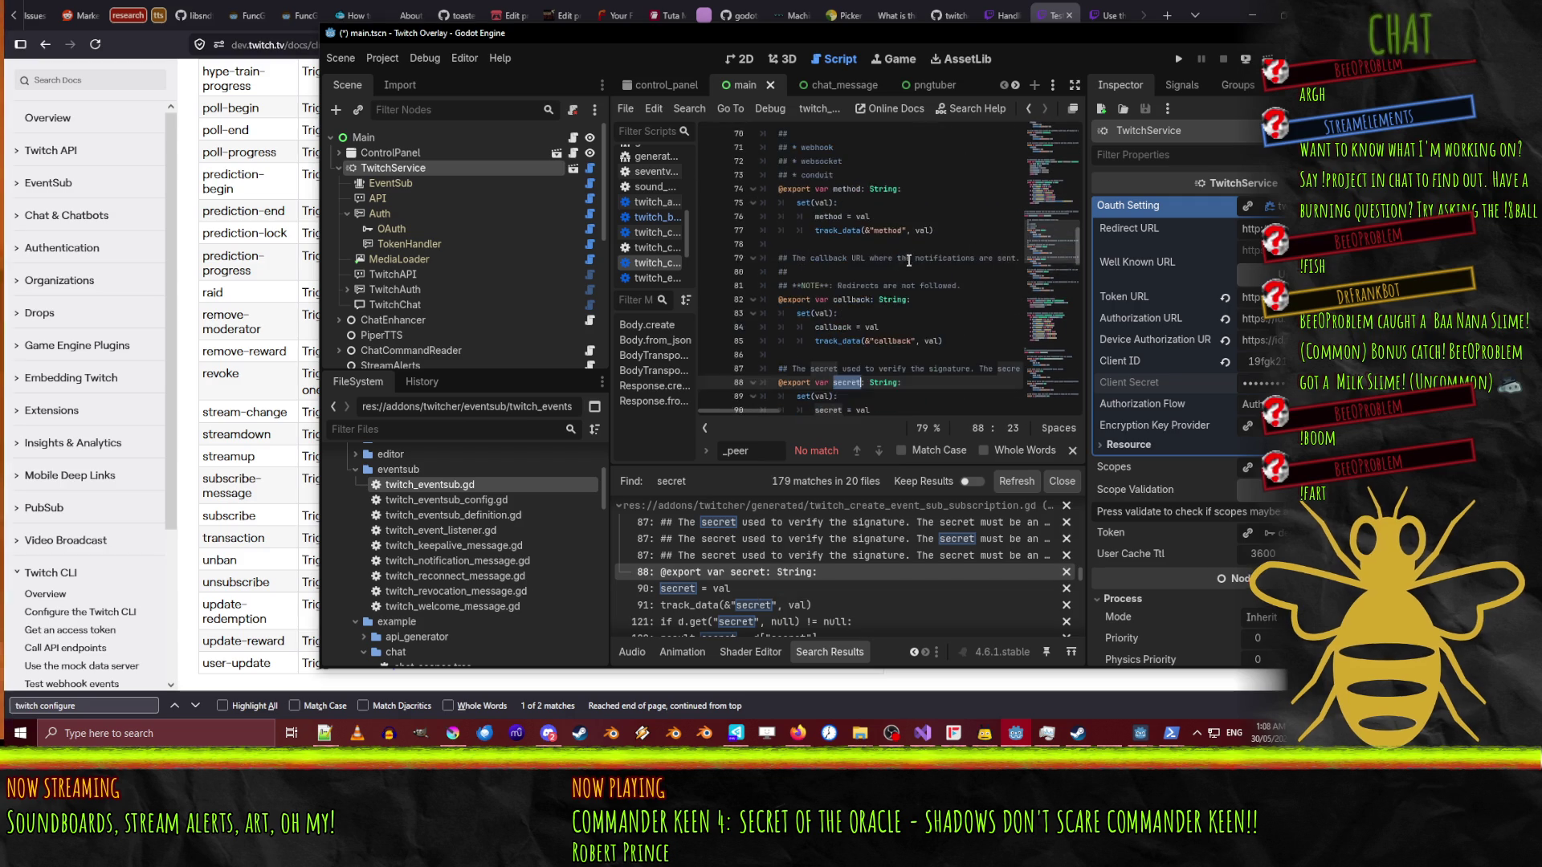
{"action": "scroll", "coordinate": [912, 239], "scroll_direction": "up", "scroll_amount": 1}
{"action": "scroll", "coordinate": [725, 599], "scroll_direction": "down", "scroll_amount": 3}
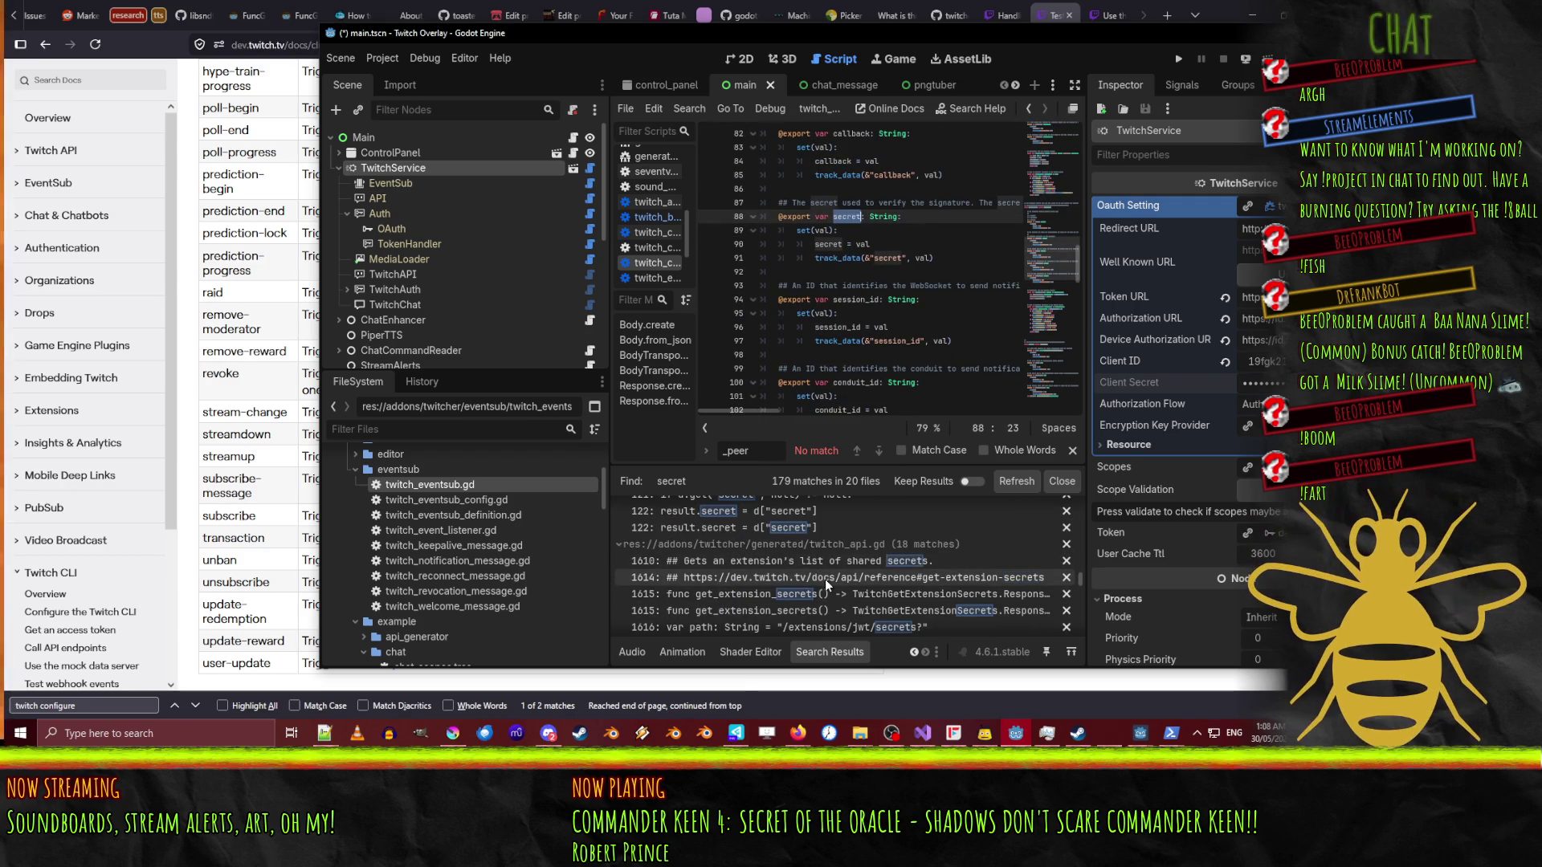
- Open line 62, 'return secret', in crypto_key_provider.gd from the search results
{"action": "scroll", "coordinate": [795, 562], "scroll_direction": "down", "scroll_amount": 4}
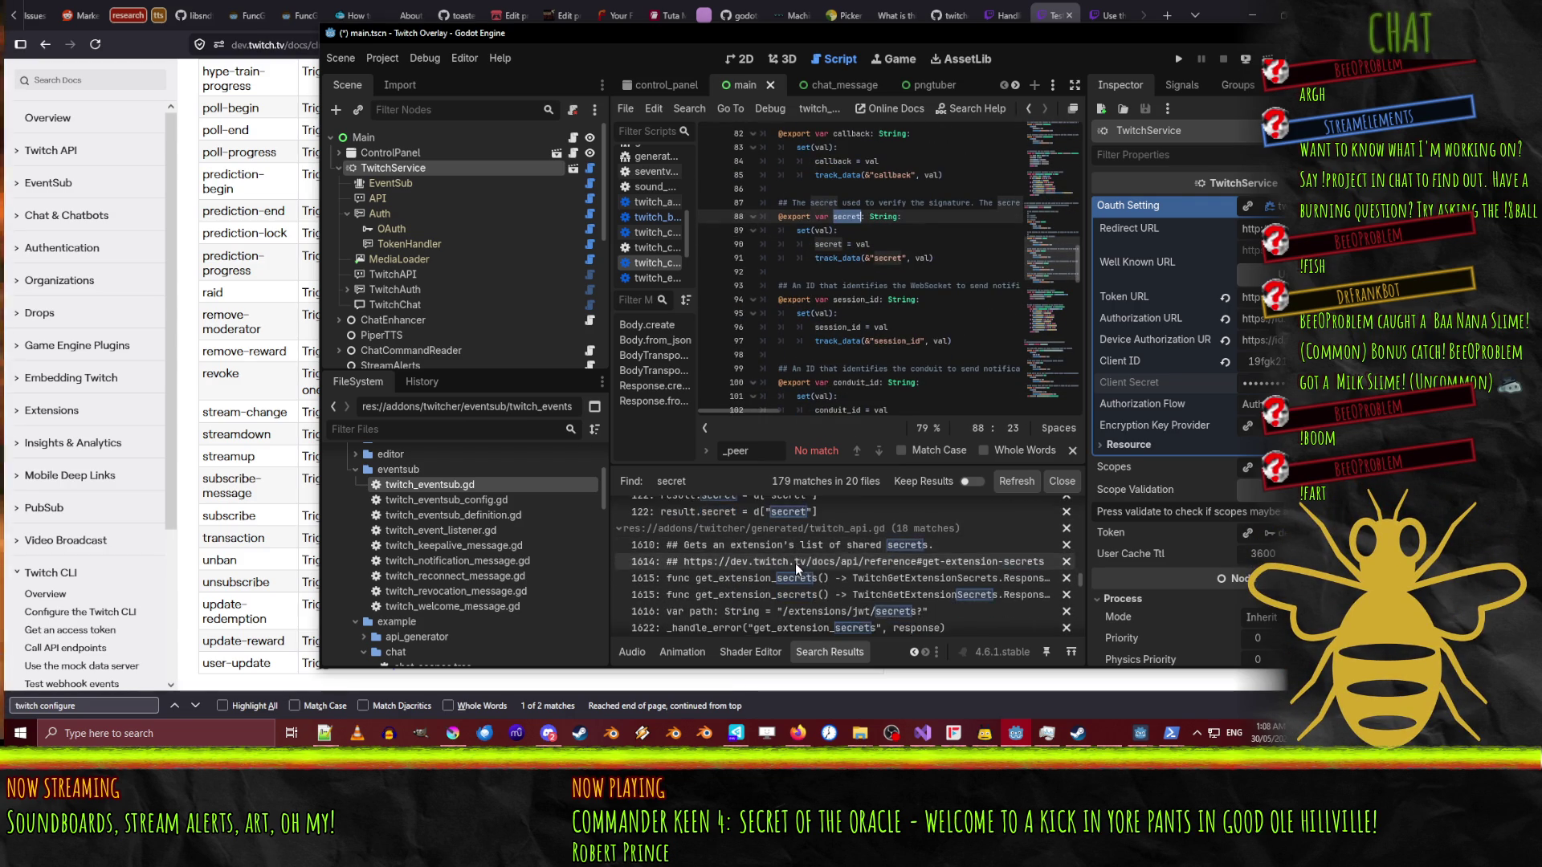
{"action": "scroll", "coordinate": [795, 567], "scroll_direction": "down", "scroll_amount": 3}
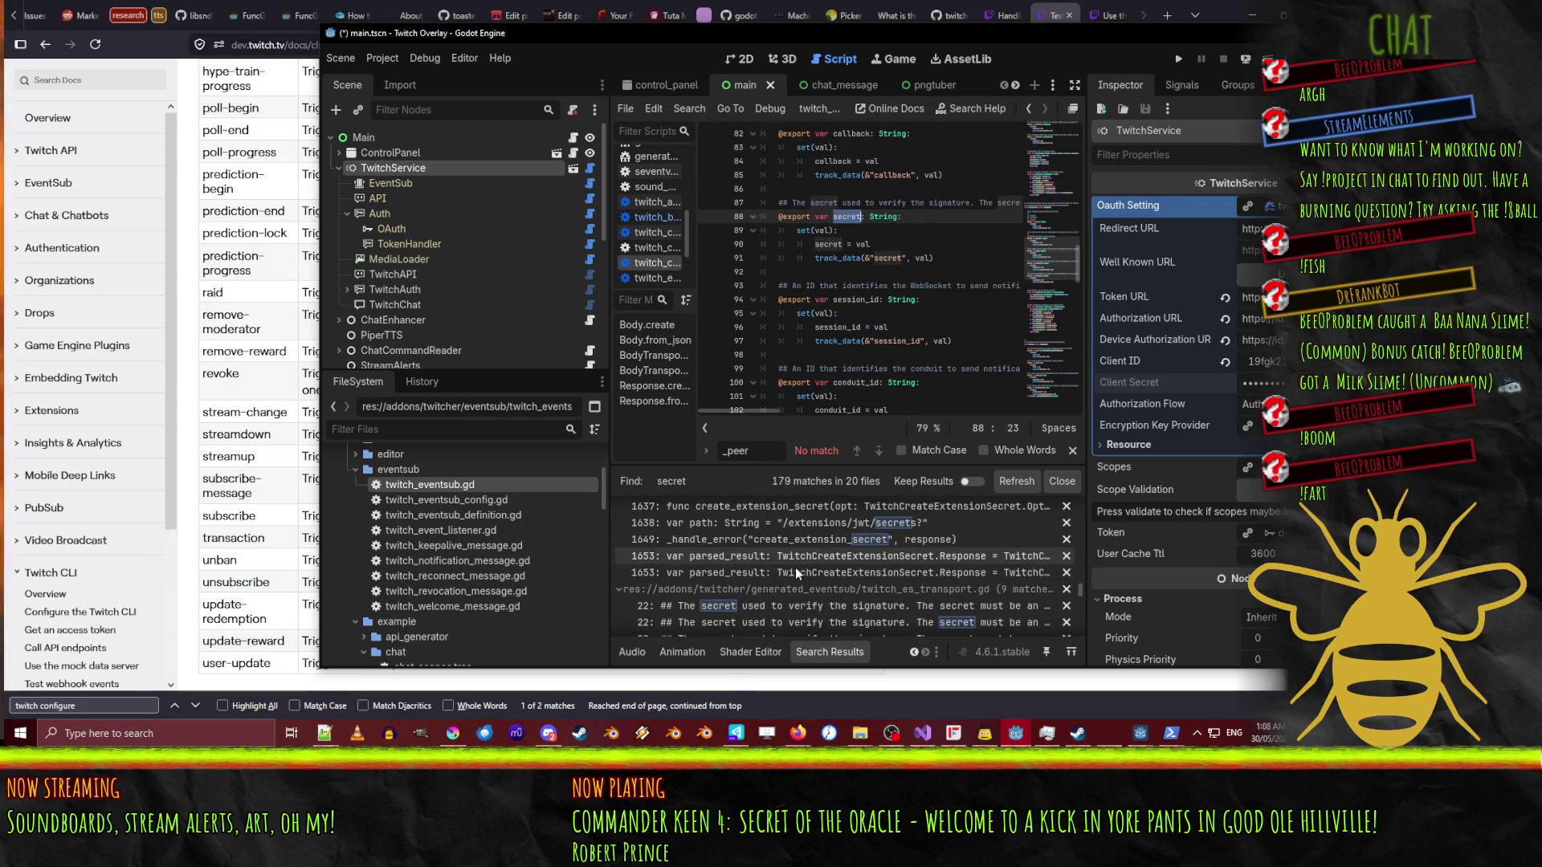
{"action": "scroll", "coordinate": [795, 574], "scroll_direction": "down", "scroll_amount": 5}
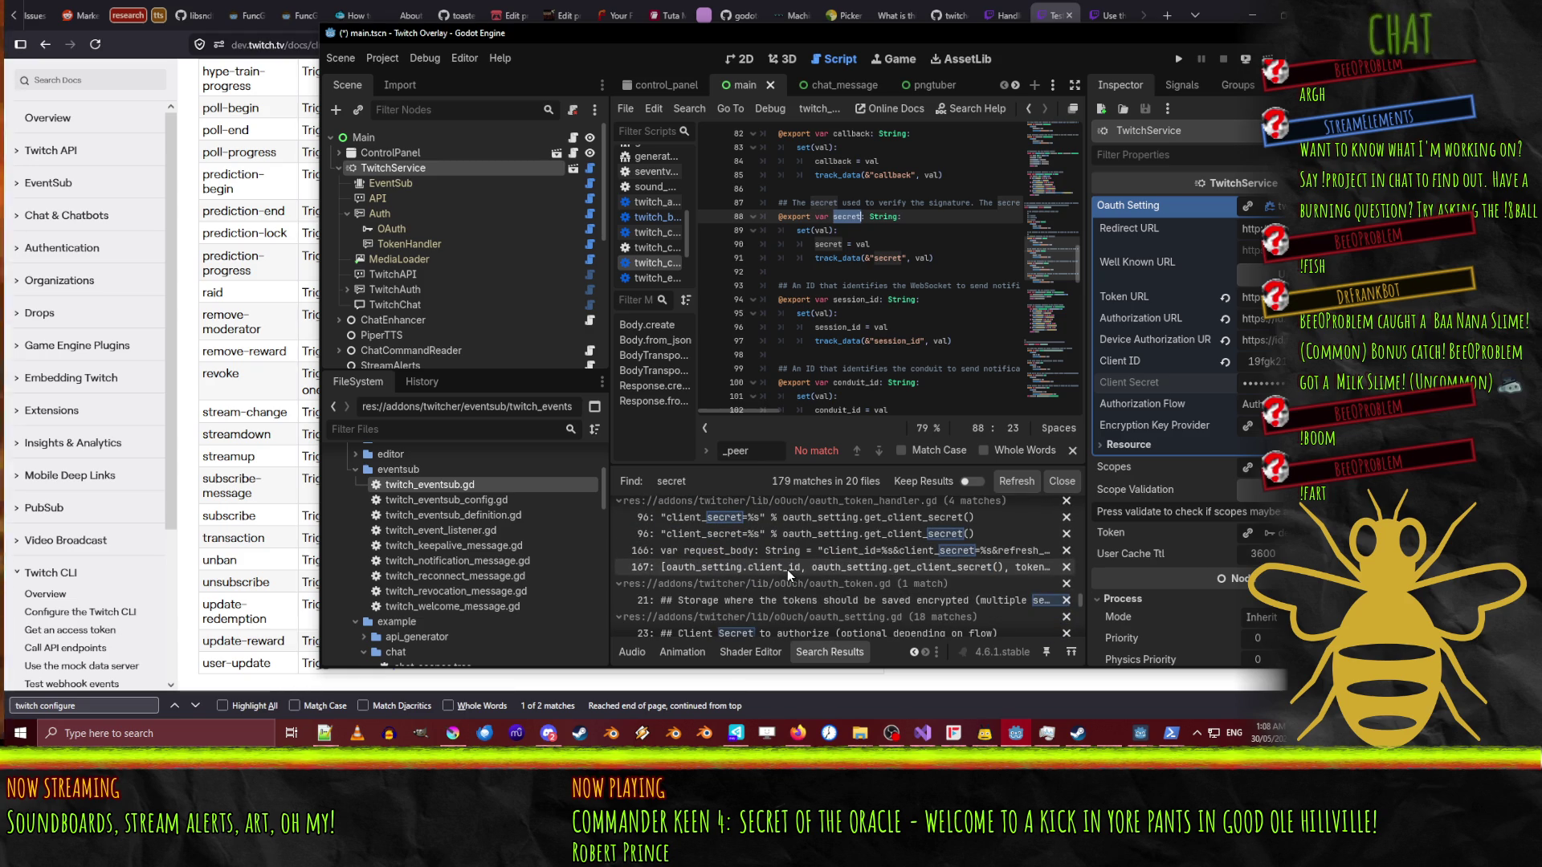
{"action": "scroll", "coordinate": [804, 596], "scroll_direction": "down", "scroll_amount": 3}
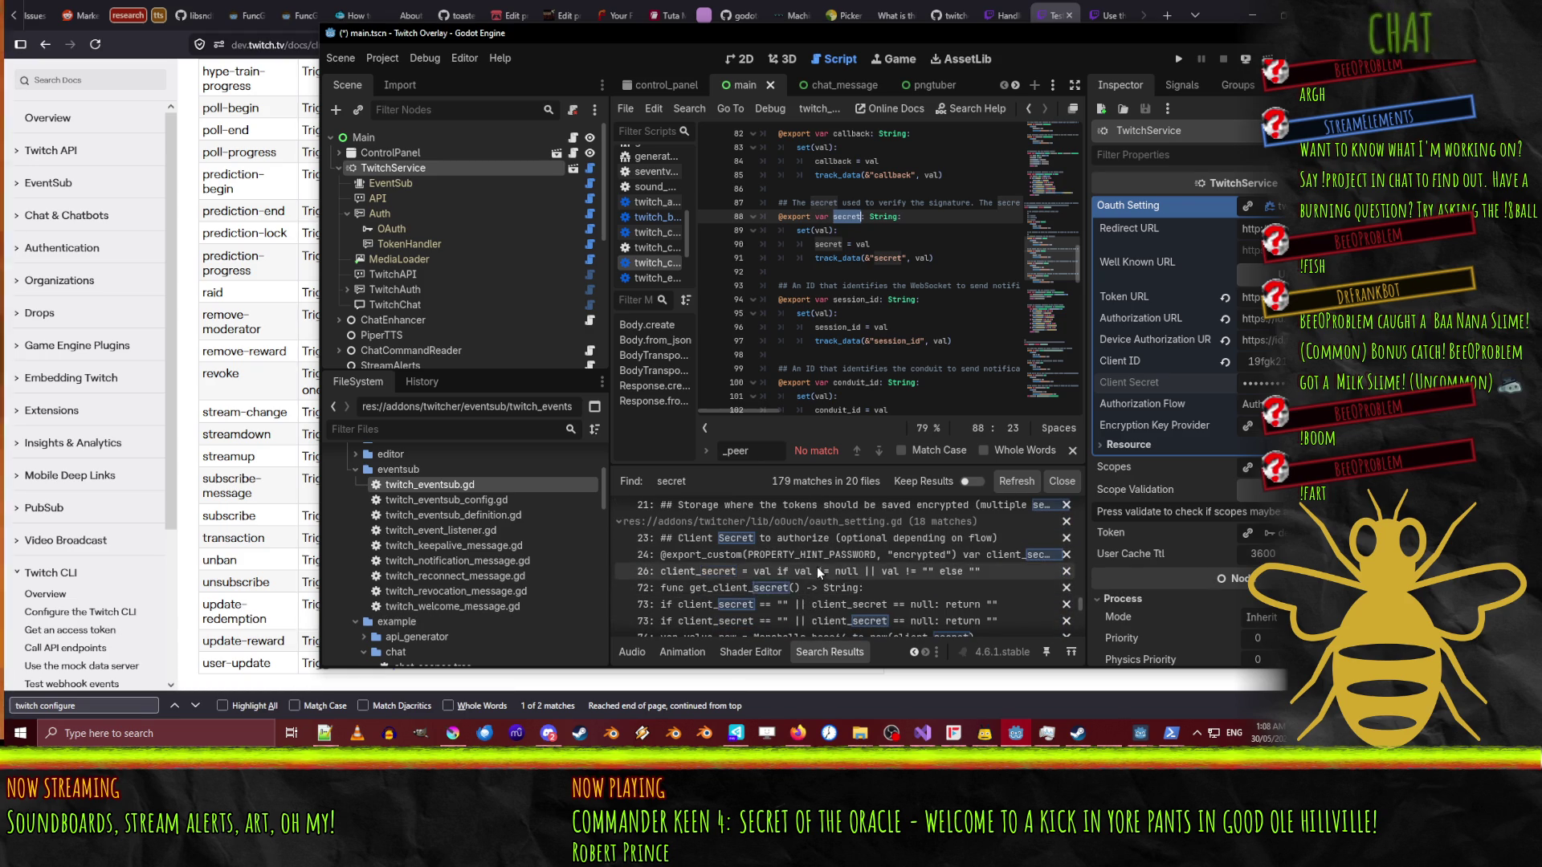
{"action": "scroll", "coordinate": [816, 566], "scroll_direction": "down", "scroll_amount": 1}
{"action": "scroll", "coordinate": [832, 574], "scroll_direction": "down", "scroll_amount": 5}
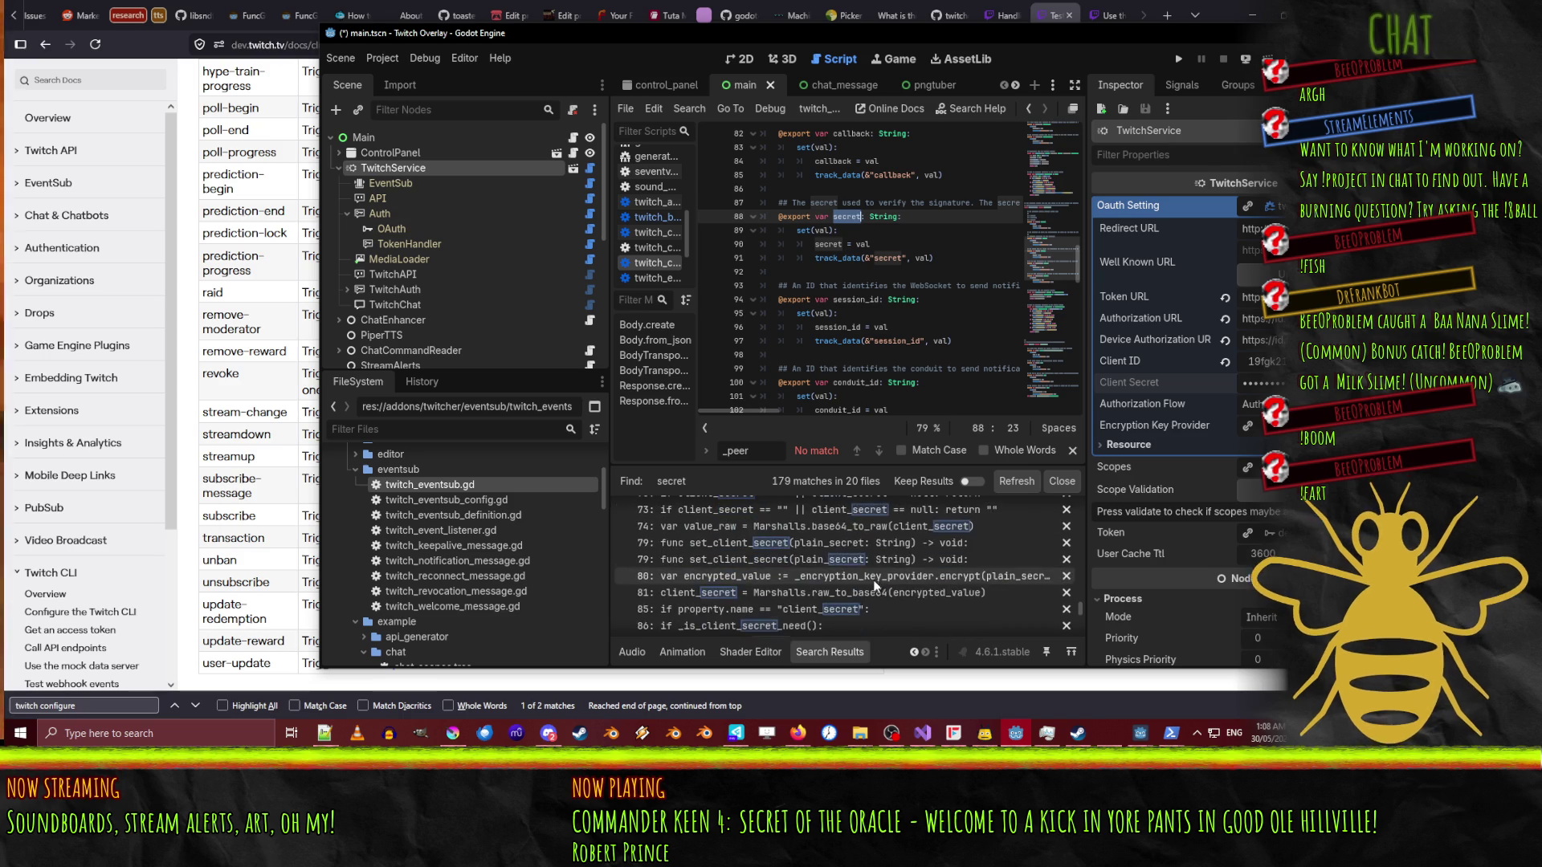
{"action": "scroll", "coordinate": [908, 557], "scroll_direction": "down", "scroll_amount": 4}
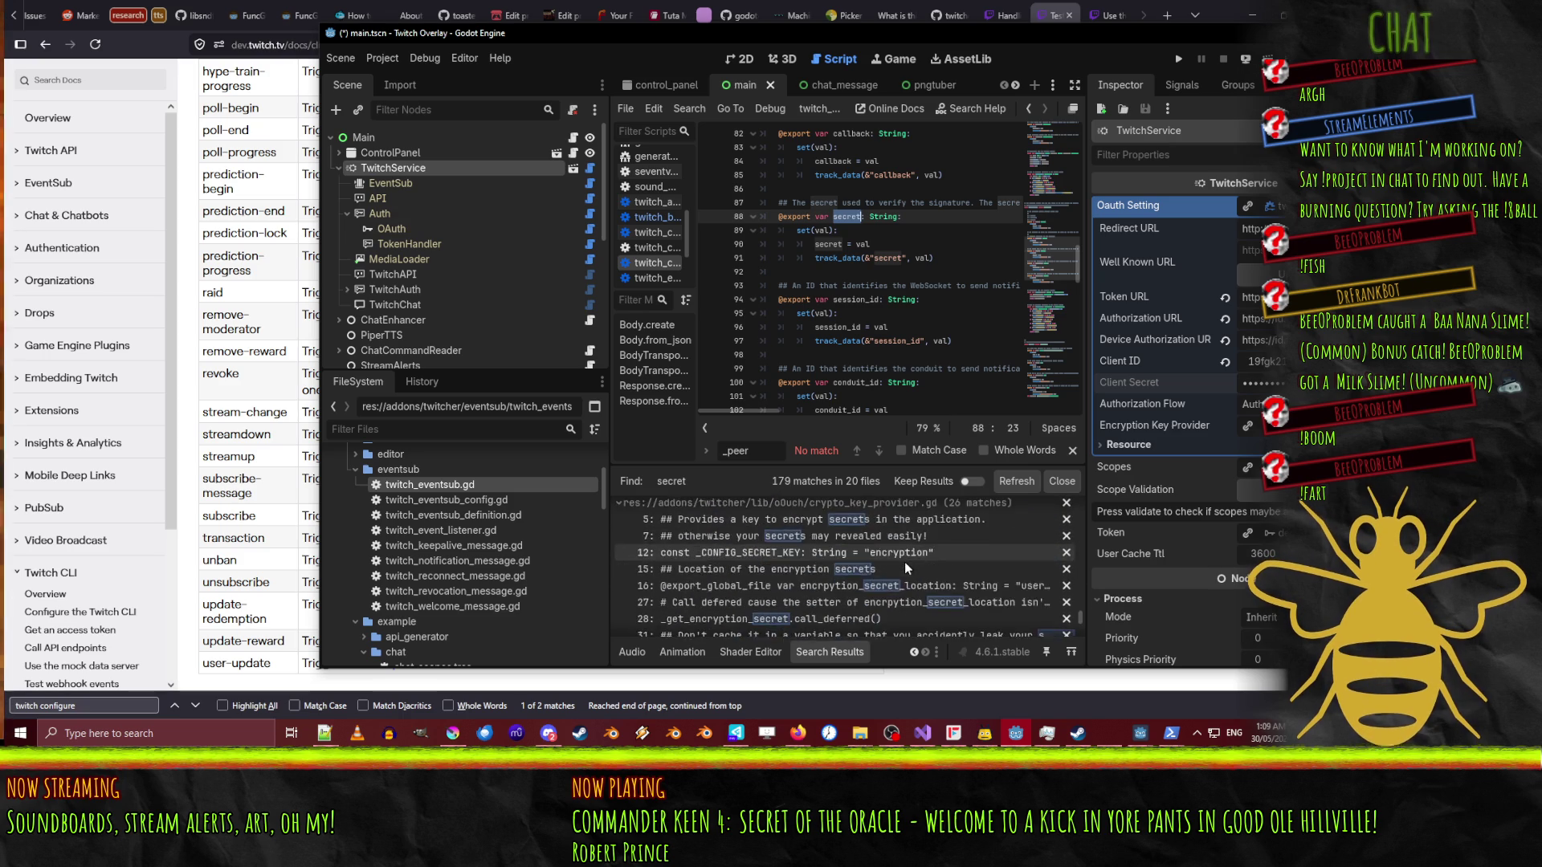
{"action": "scroll", "coordinate": [906, 555], "scroll_direction": "down", "scroll_amount": 3}
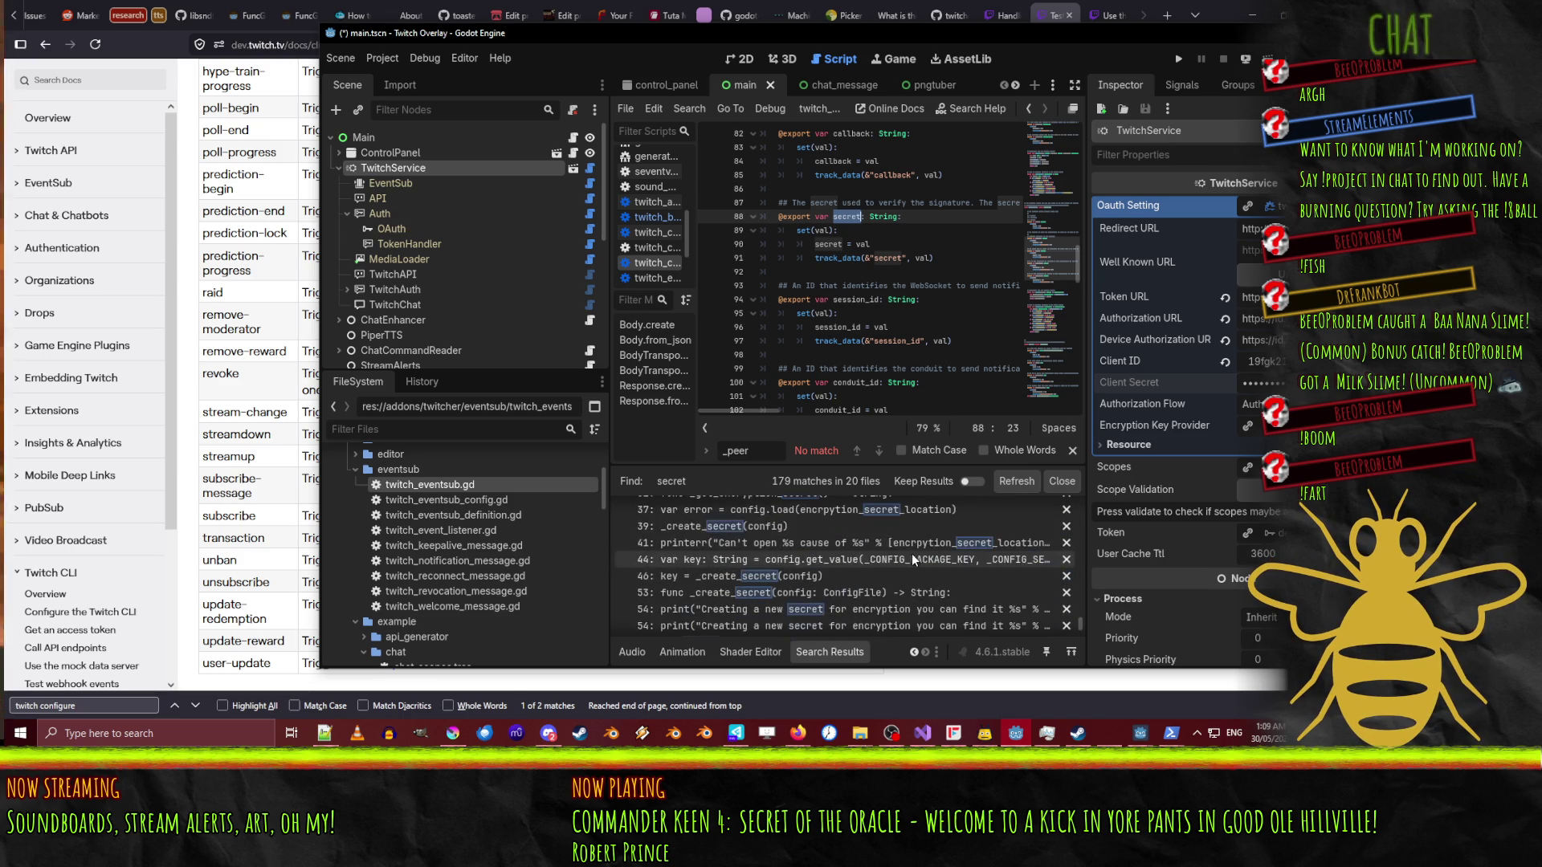
{"action": "scroll", "coordinate": [739, 526], "scroll_direction": "down", "scroll_amount": 3}
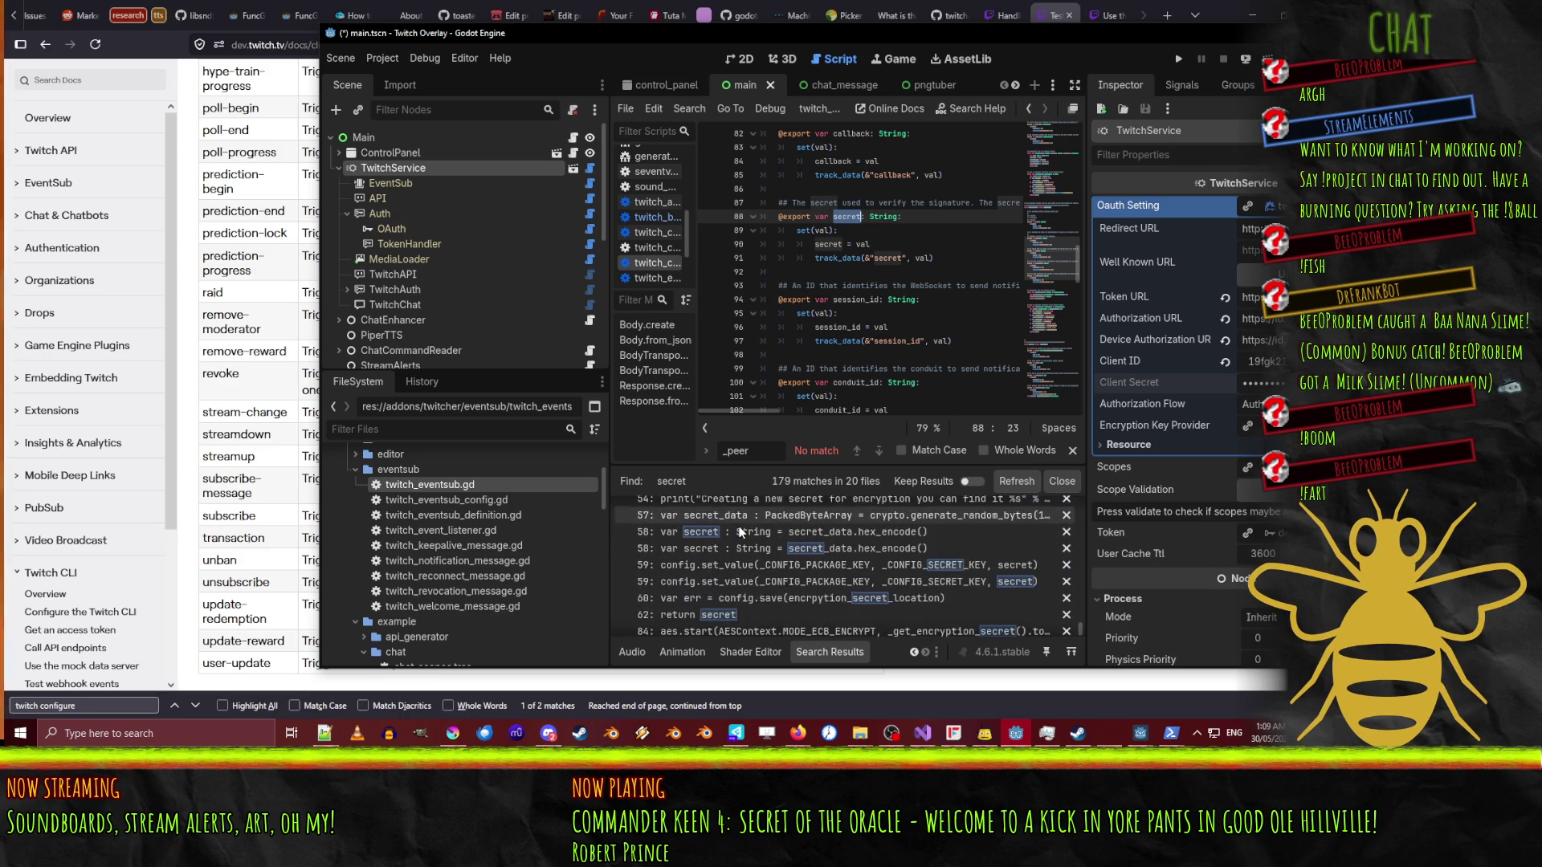
{"action": "left_click", "coordinate": [693, 588]}
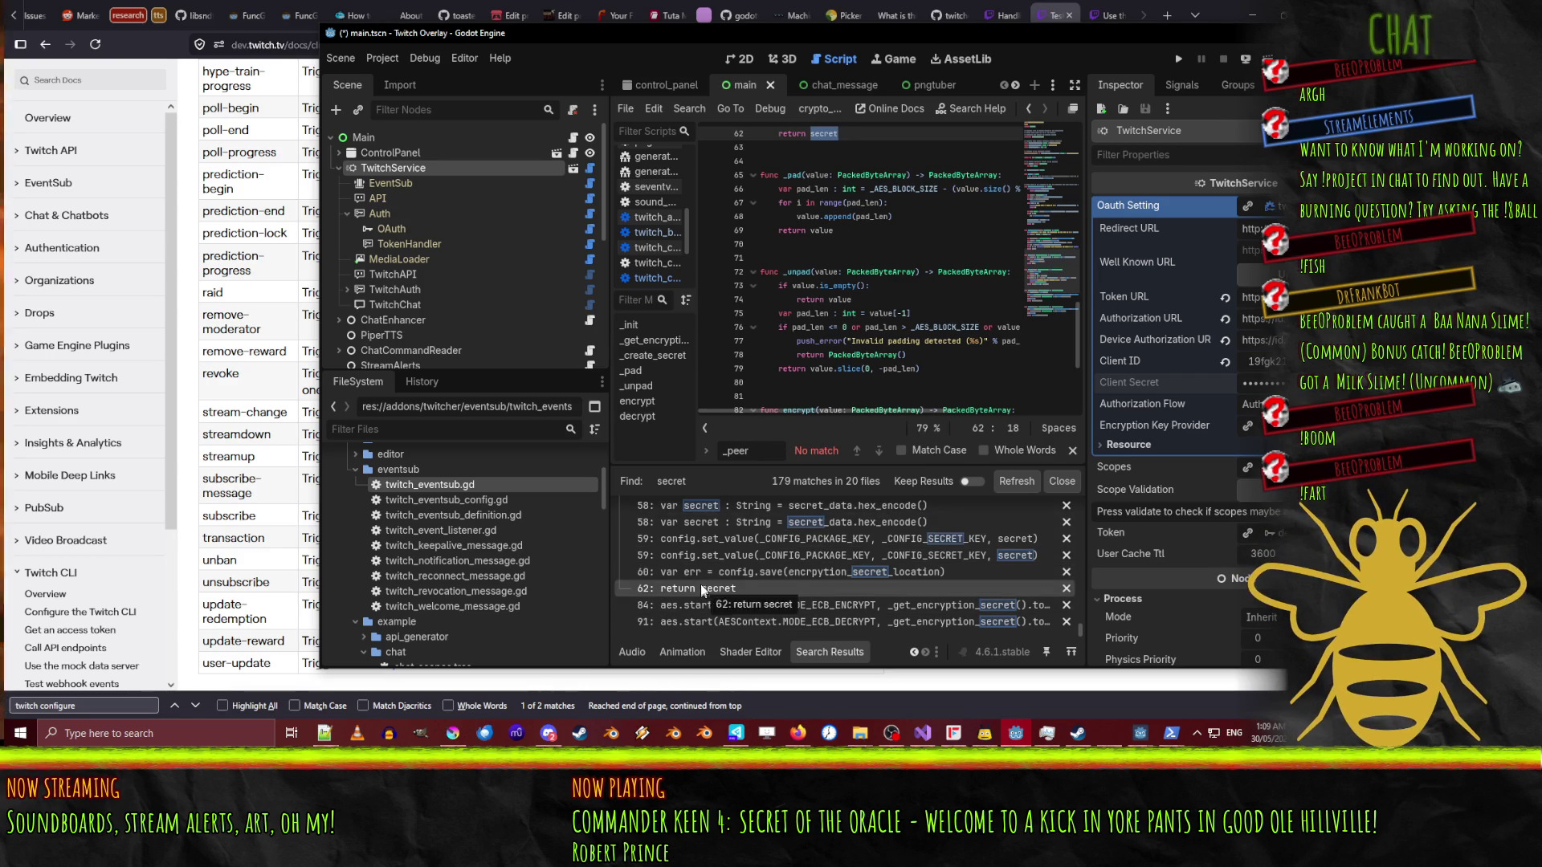
{"action": "key", "text": "alt+Tab"}
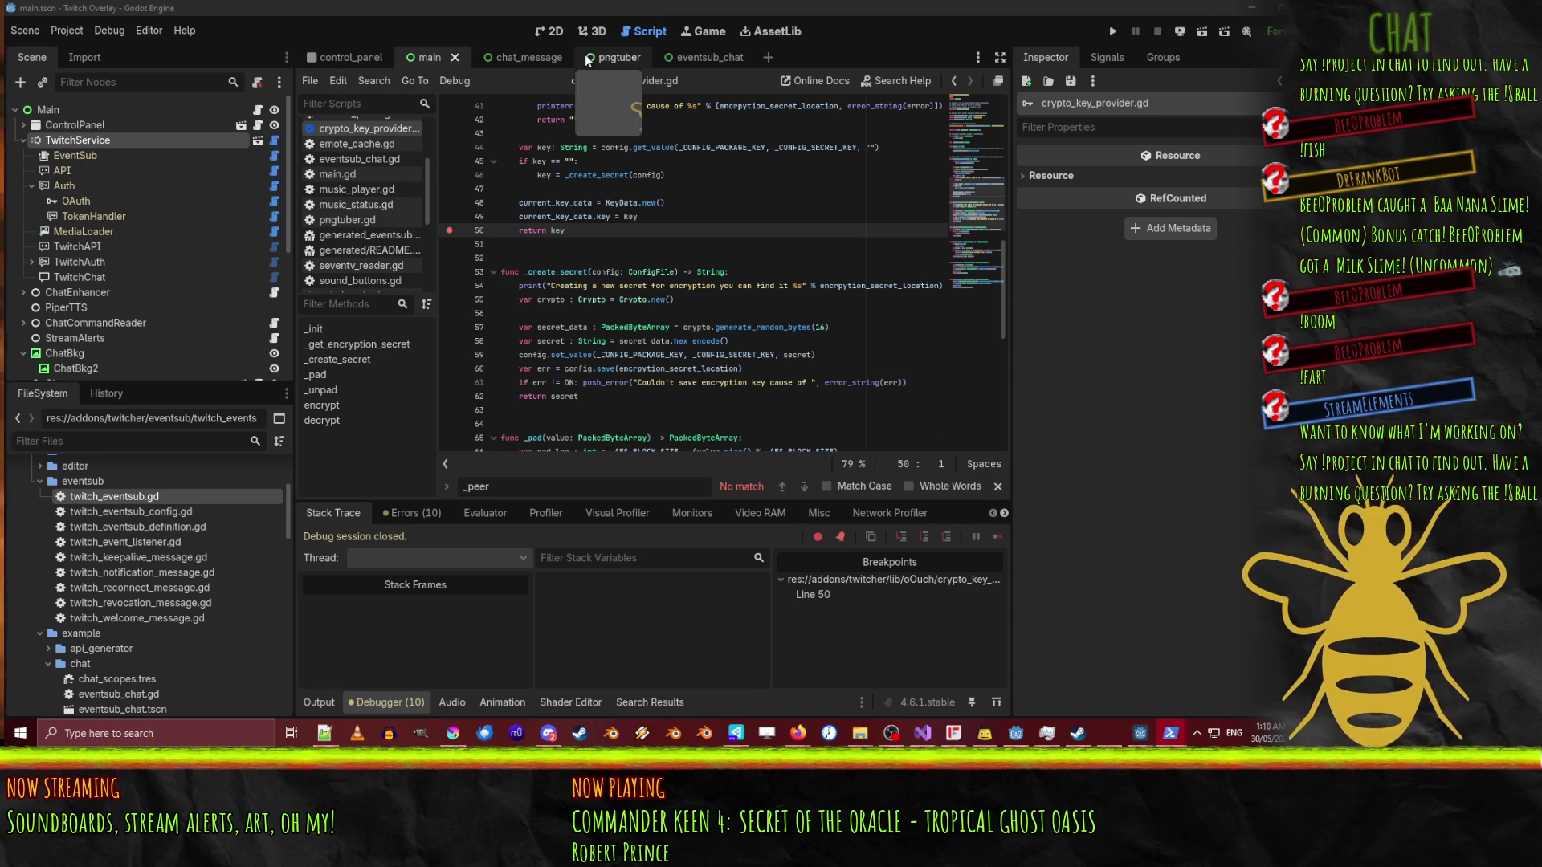
- Drag the Godot editor aside to reveal the Twitch CLI event-command docs
{"action": "mouse_move", "coordinate": [761, 11]}
{"action": "left_mouse_down"}
{"action": "mouse_move", "coordinate": [1041, 214]}
{"action": "mouse_move", "coordinate": [1284, 160]}
{"action": "left_mouse_up"}
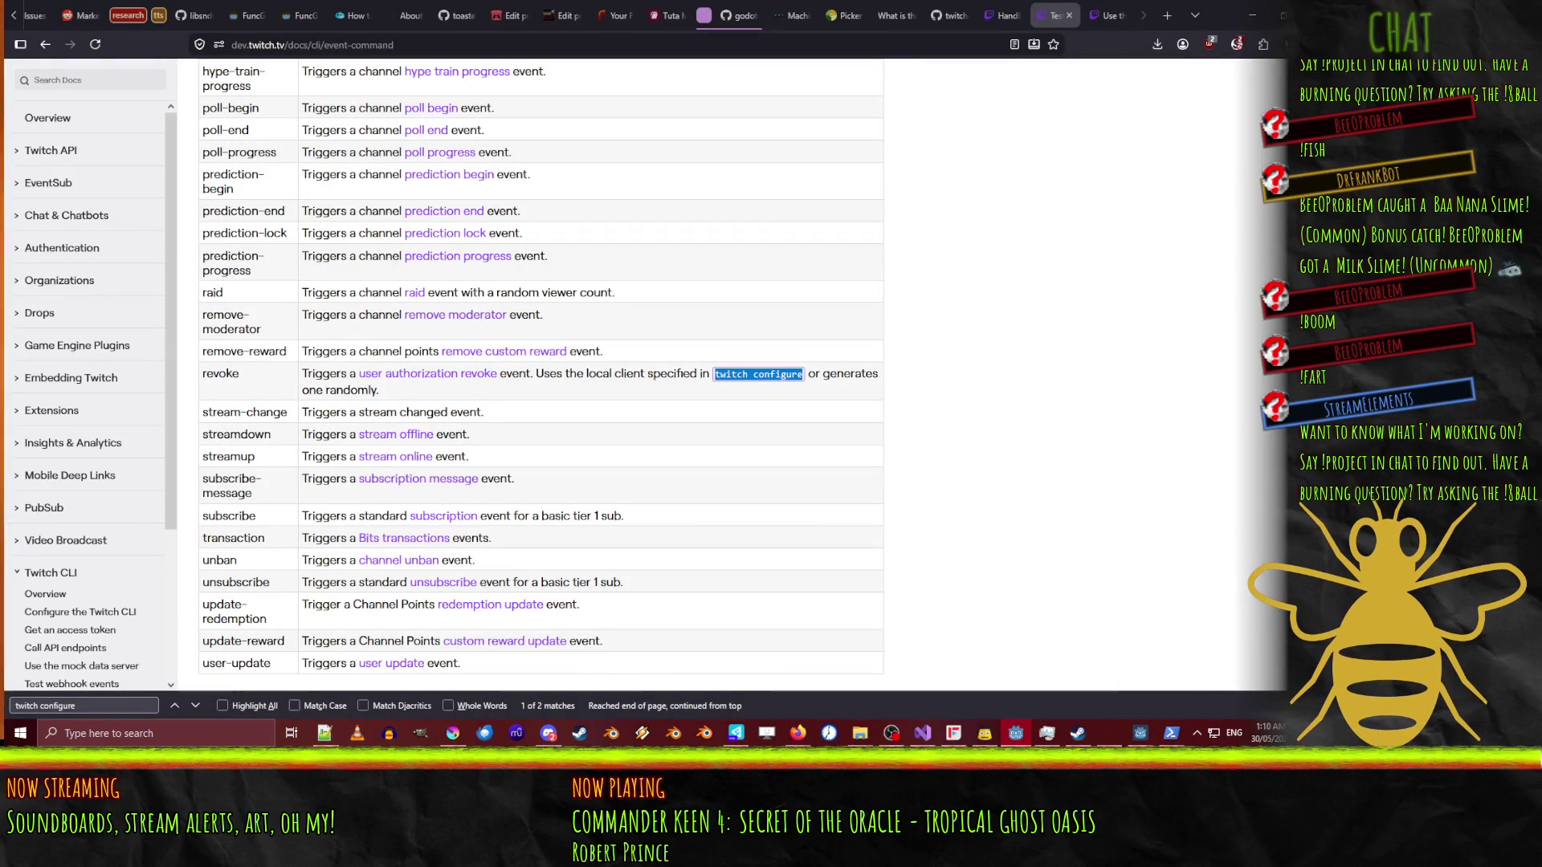
- Switch through PowerShell back to the Godot editor showing main.tscn in Twitch Overlay
{"action": "key", "text": "alt+Tab"}
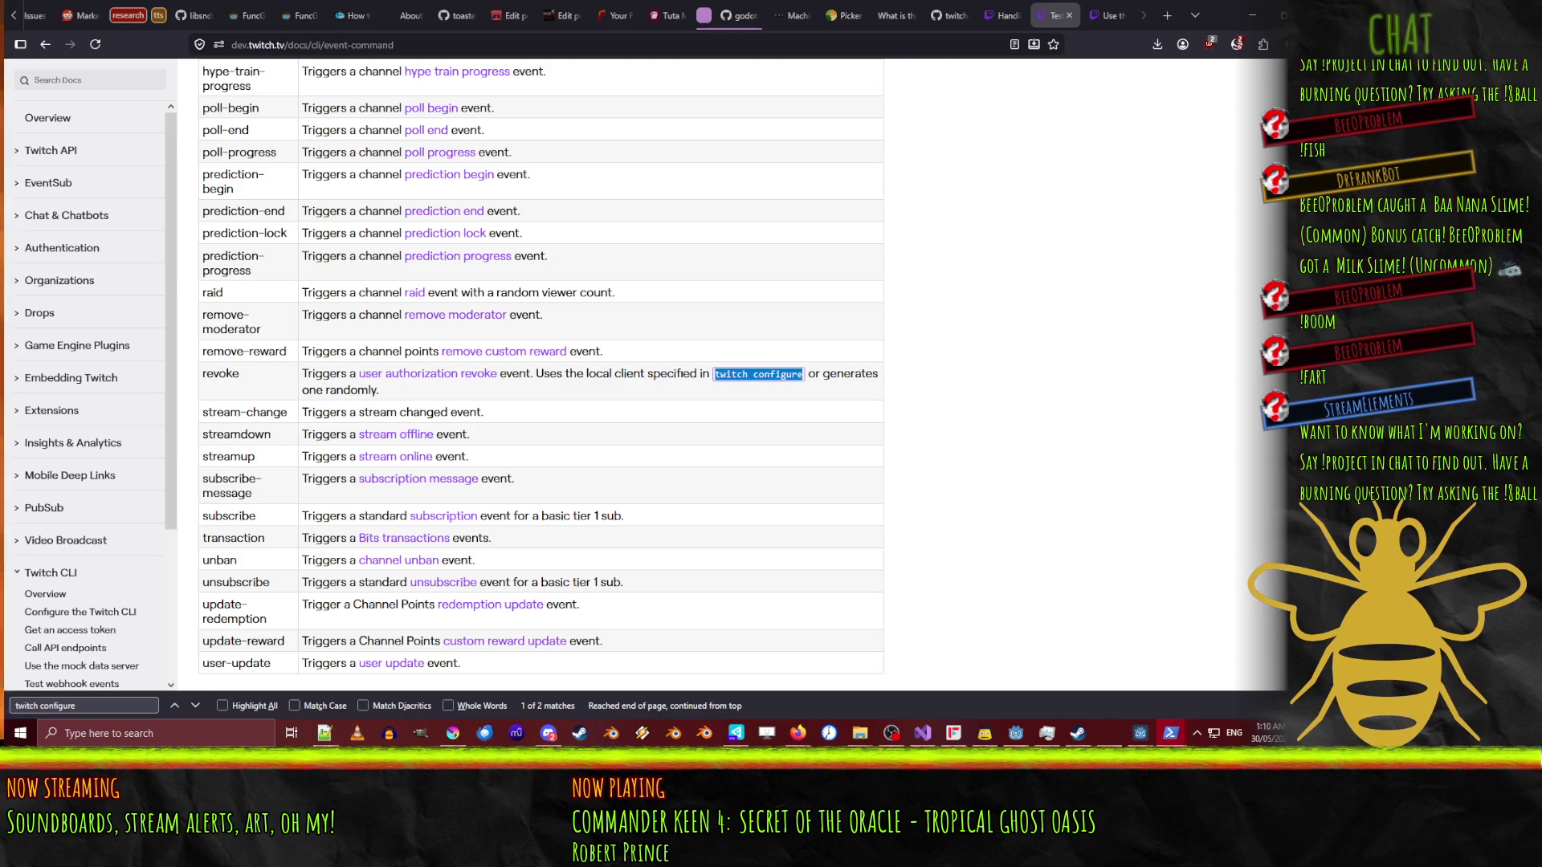
{"action": "key", "text": "alt+Tab"}
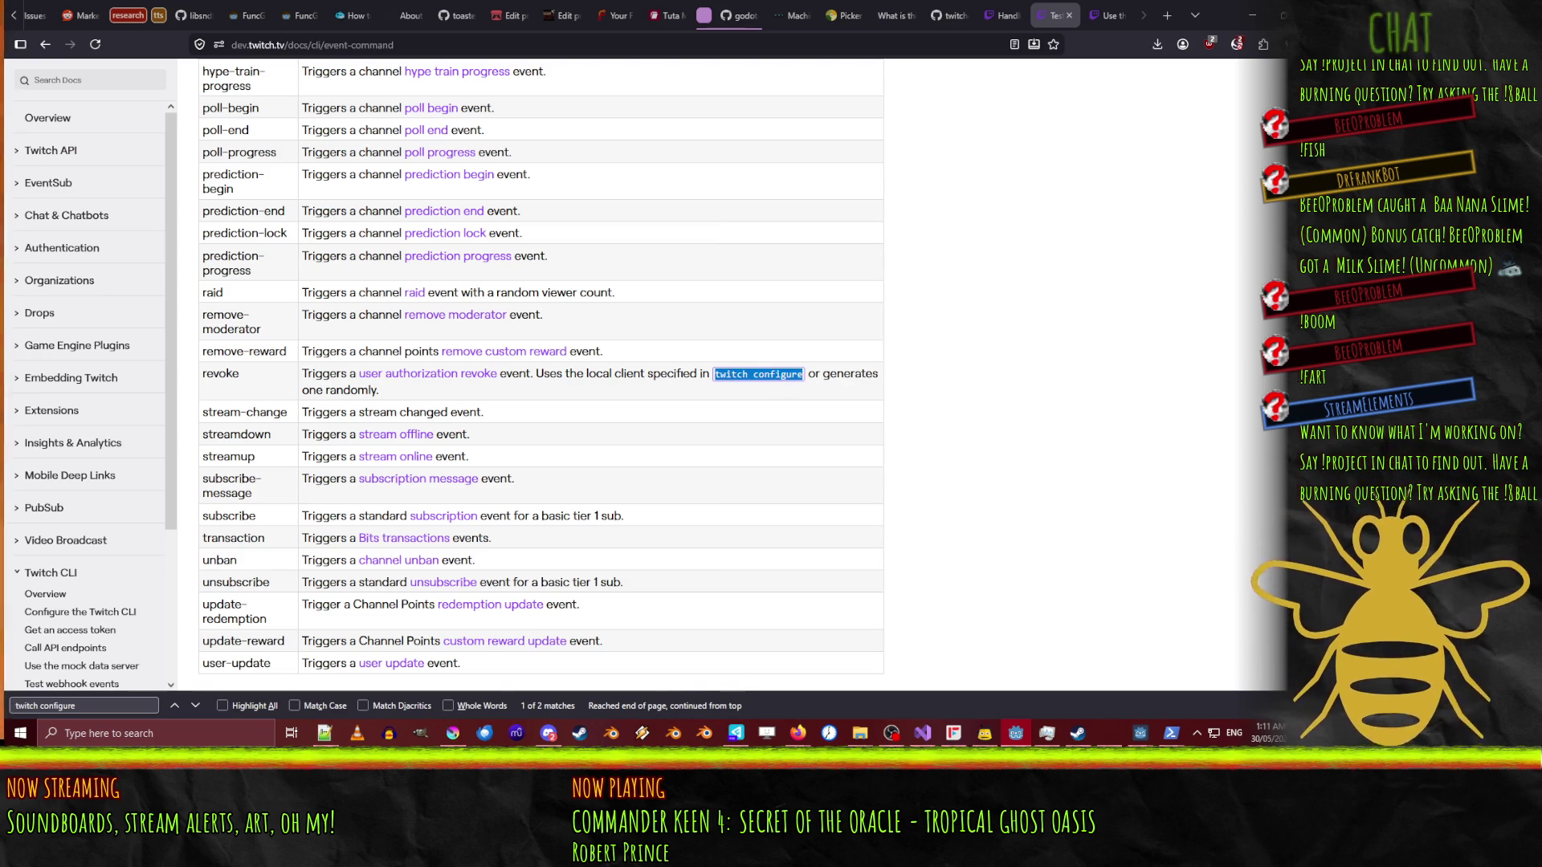
{"action": "key", "text": "alt+Tab"}
- Check the browser, then bring Godot back maximised on the TwitchService auth settings
{"action": "left_click_drag", "start_coordinate": [384, 91], "coordinate": [362, 92]}
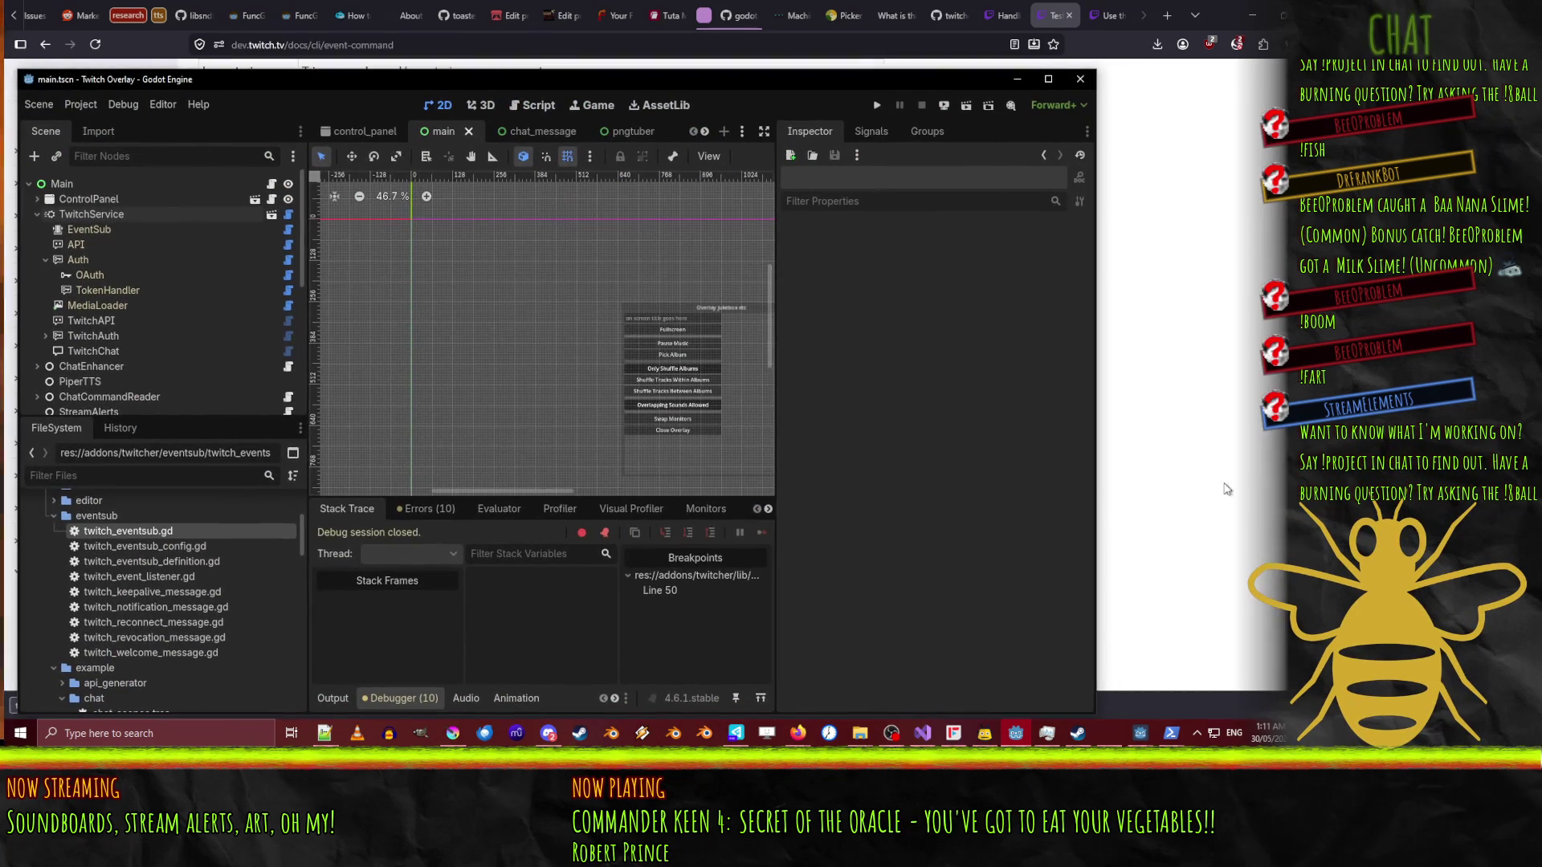
{"action": "key", "text": "alt+Tab"}
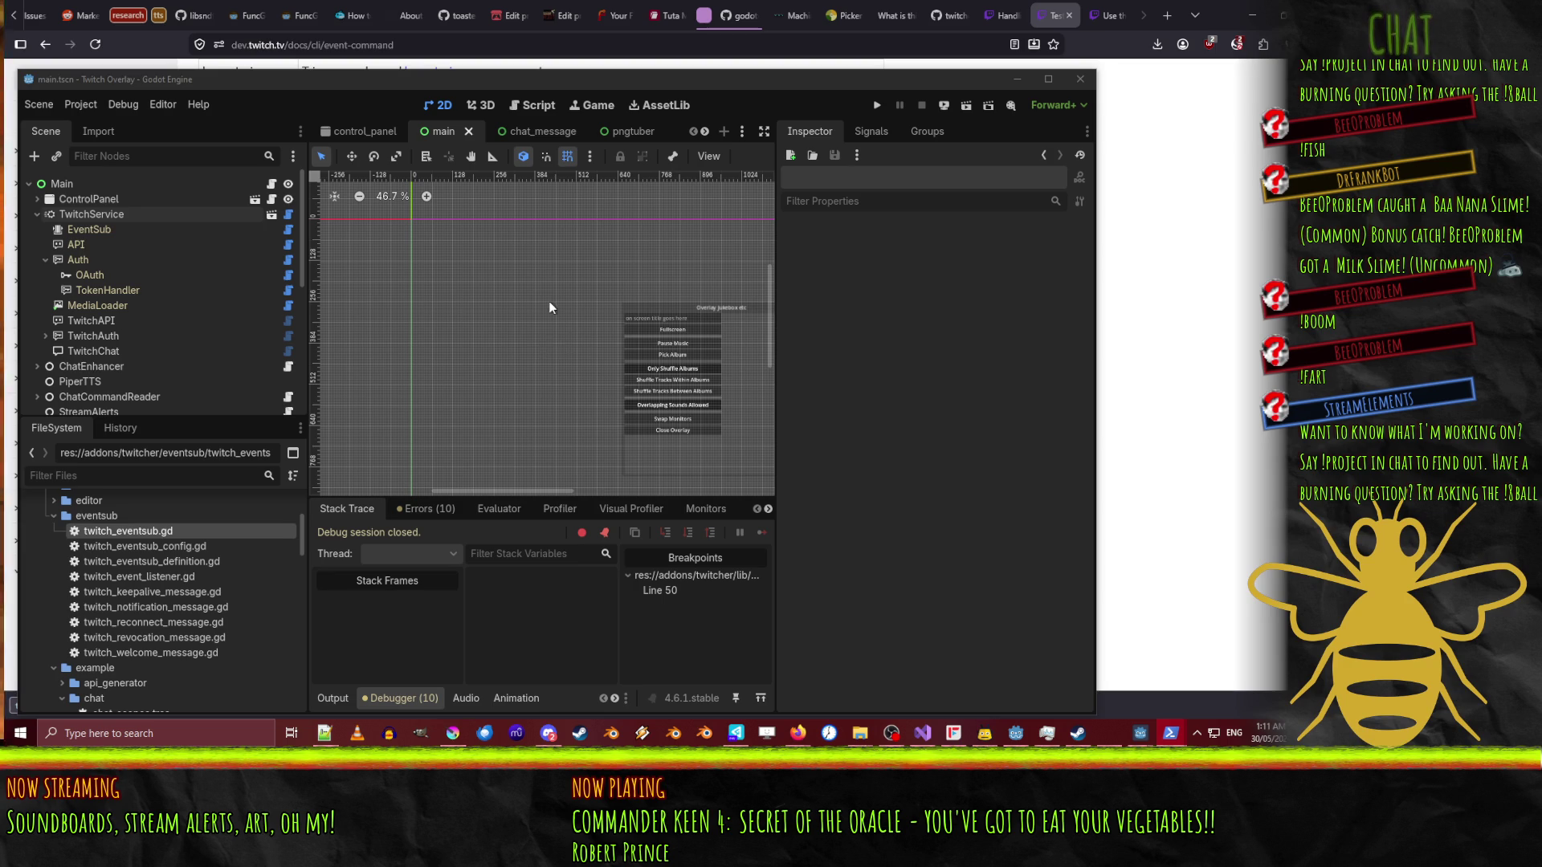
{"action": "left_click", "coordinate": [1016, 733]}
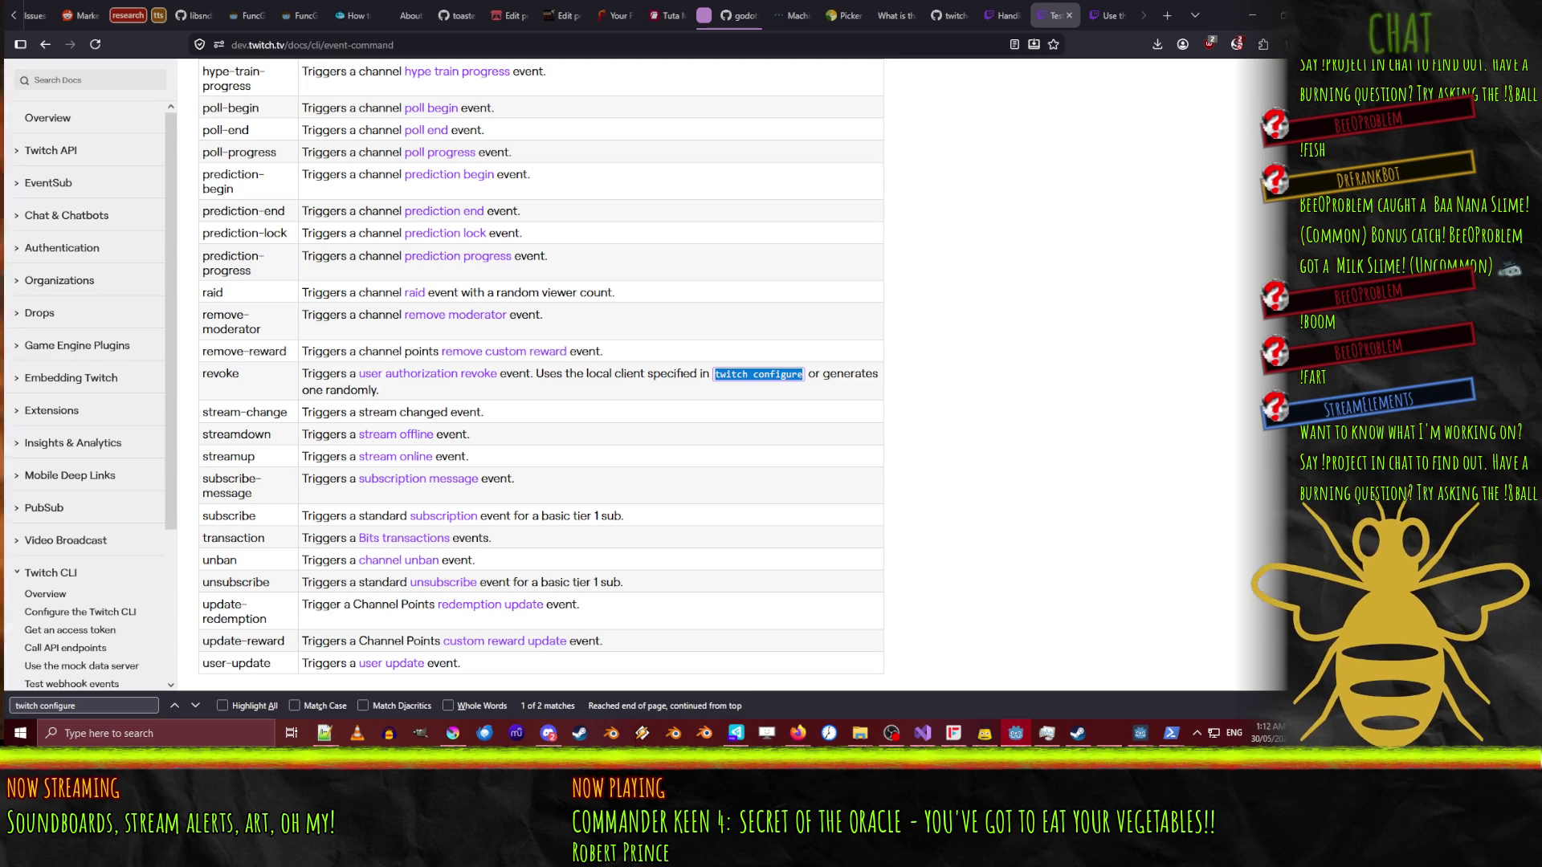
{"action": "key", "text": "alt+Tab"}
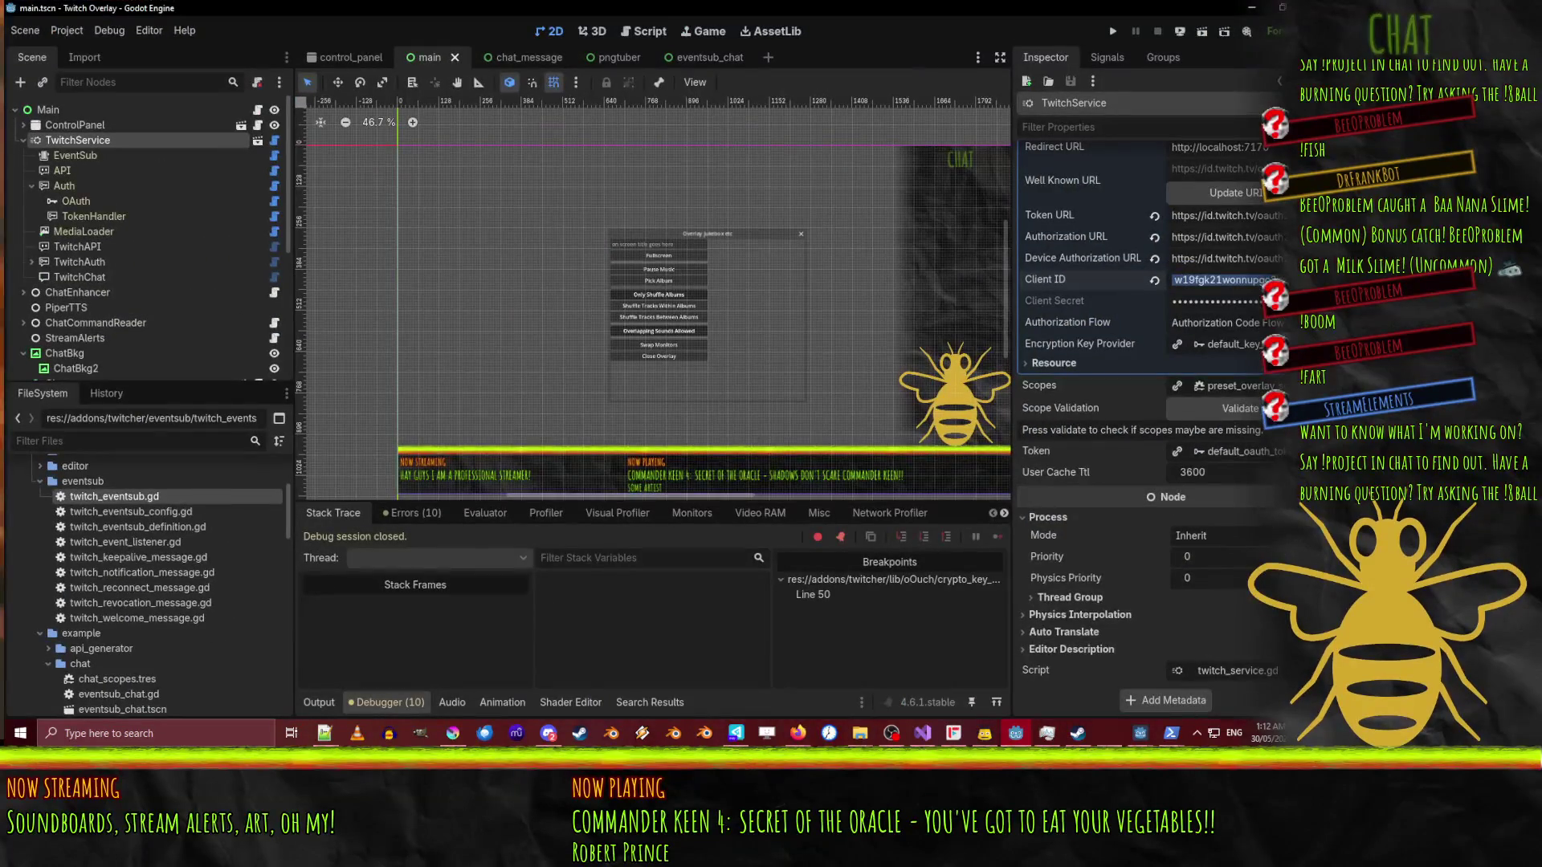
- Select the OAuth node to inspect its settings, then switch to the PowerShell terminal
{"action": "left_click", "coordinate": [127, 197]}
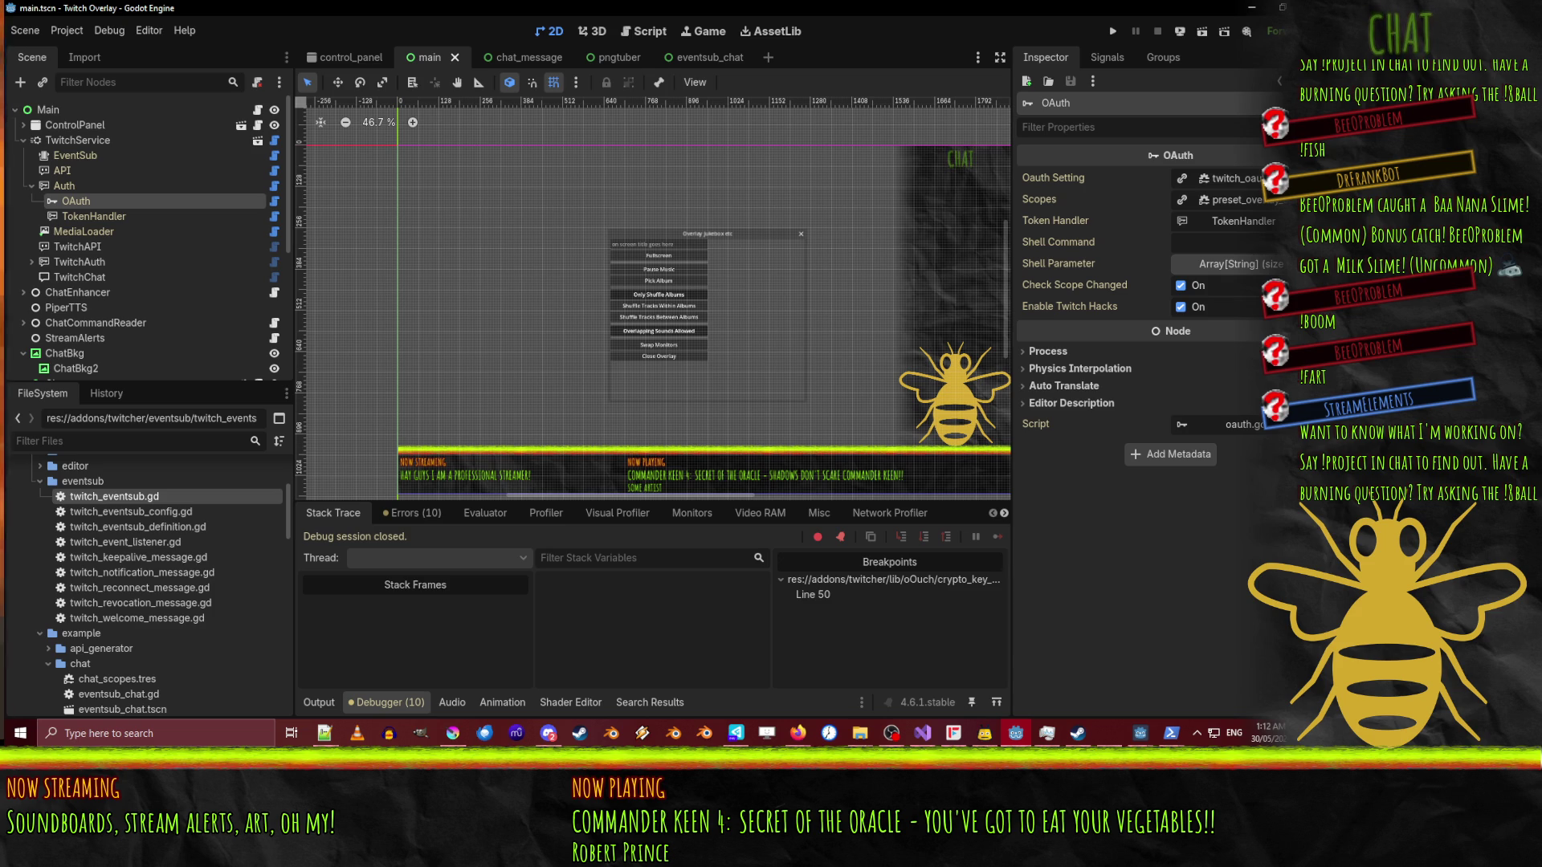
{"action": "key", "text": "alt+Tab"}
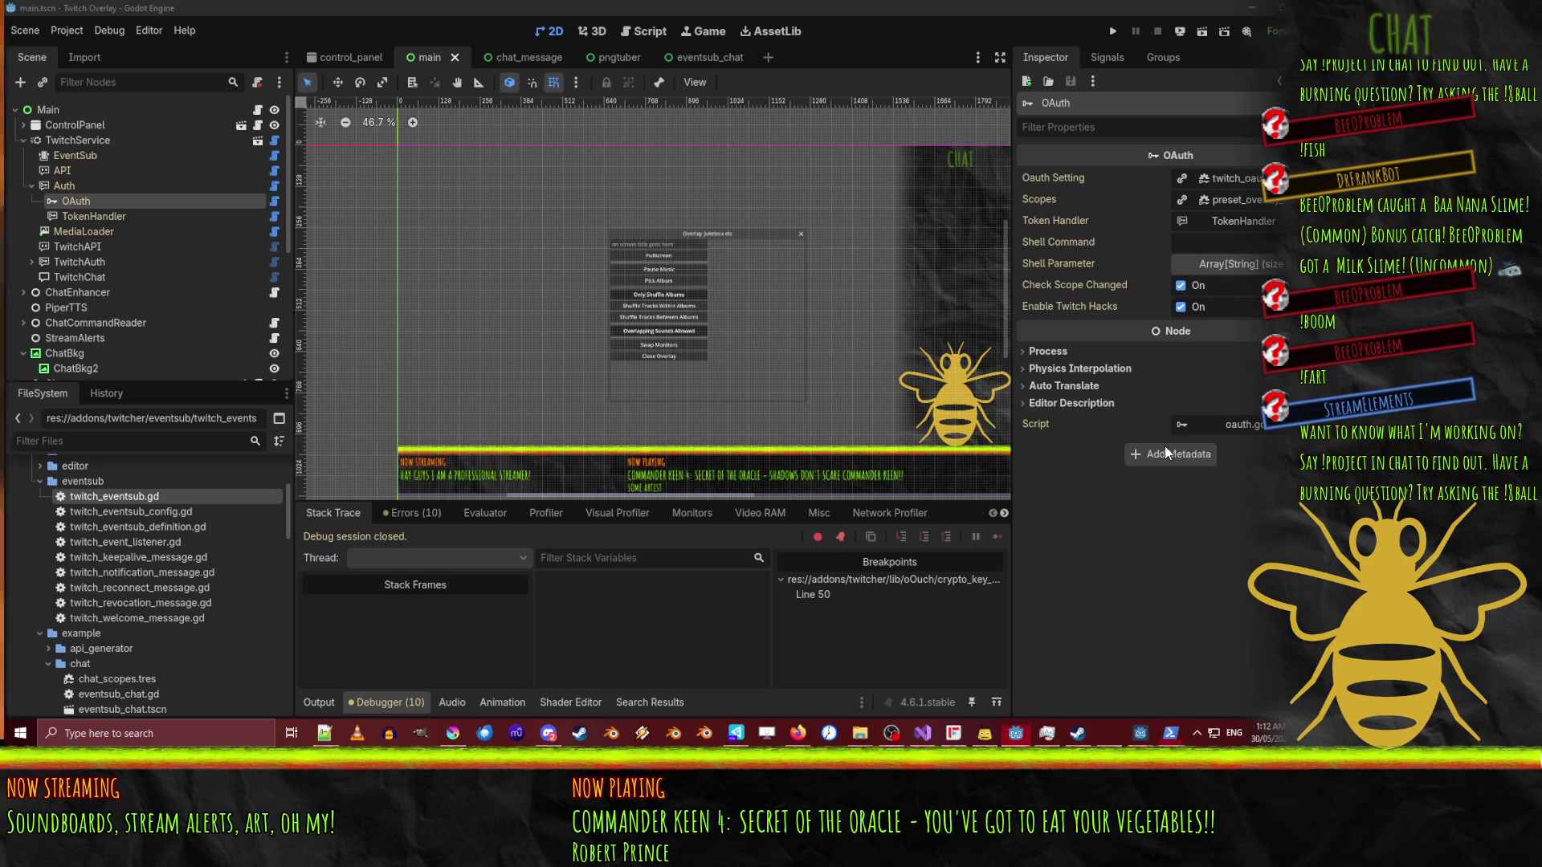